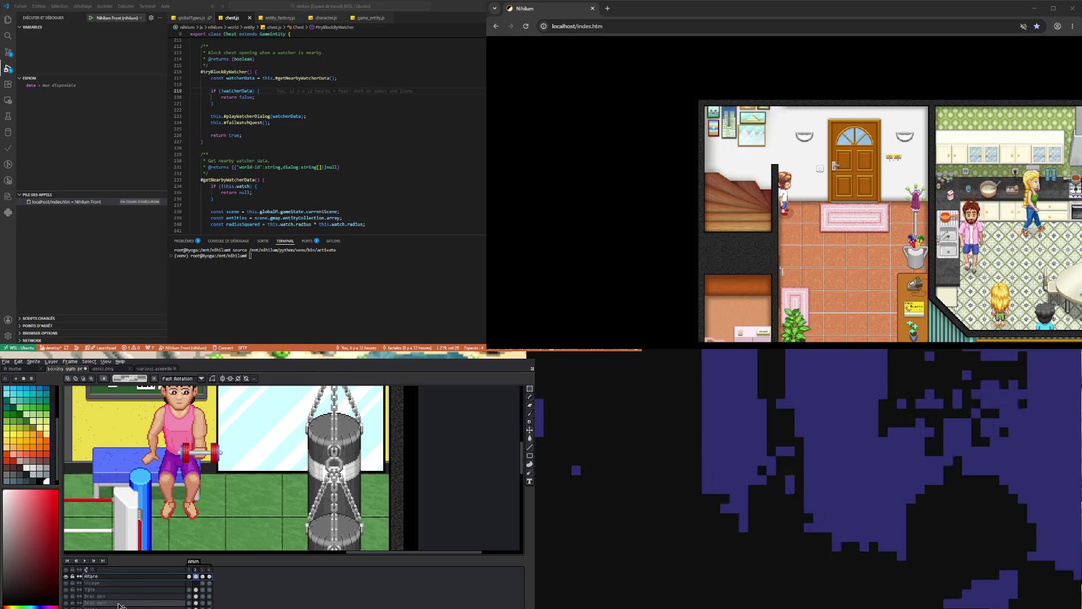
# Move the dumbbell layer below Bras dev so the forearm covers the bar, and stop playback.
pyautogui.moveTo(117, 583); pyautogui.dragTo(117, 596)
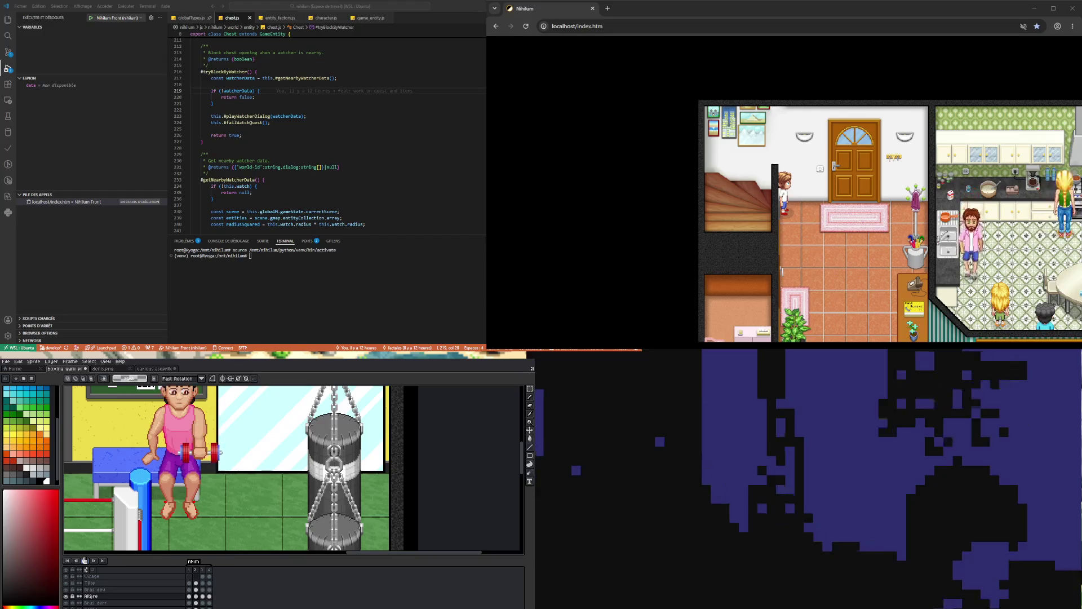
pyautogui.click(84, 561)
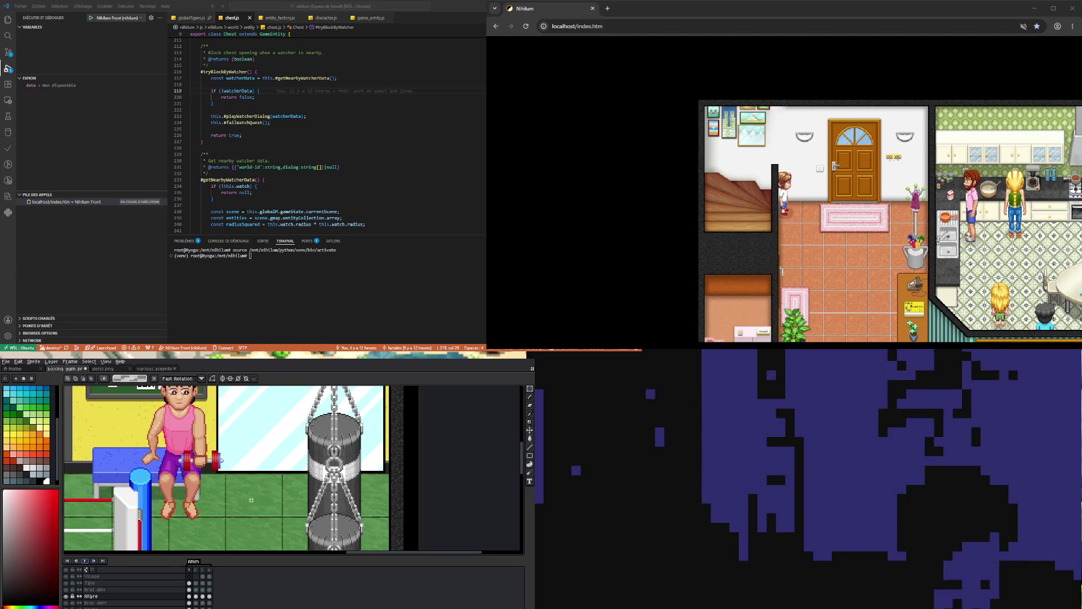
# Play the animation to review the dumbbell lift.
pyautogui.scroll(-3, 249, 481)
pyautogui.scroll(4, 249, 481)
pyautogui.scroll(2, 249, 481)
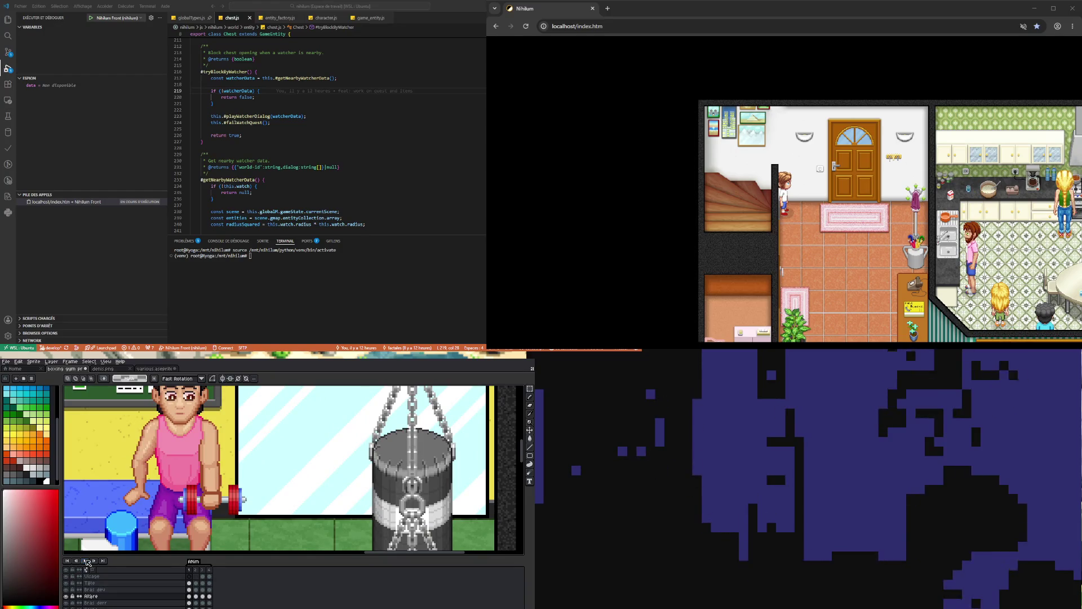
pyautogui.click(85, 560)
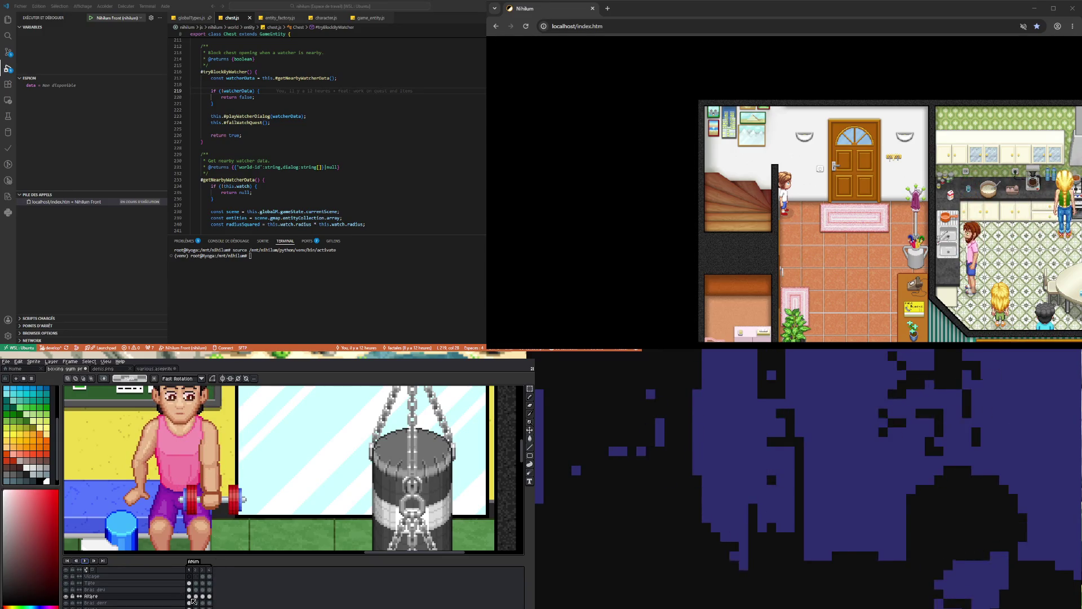
# Select the Bras dev cel and hide the front forearm layer.
pyautogui.click(190, 589)
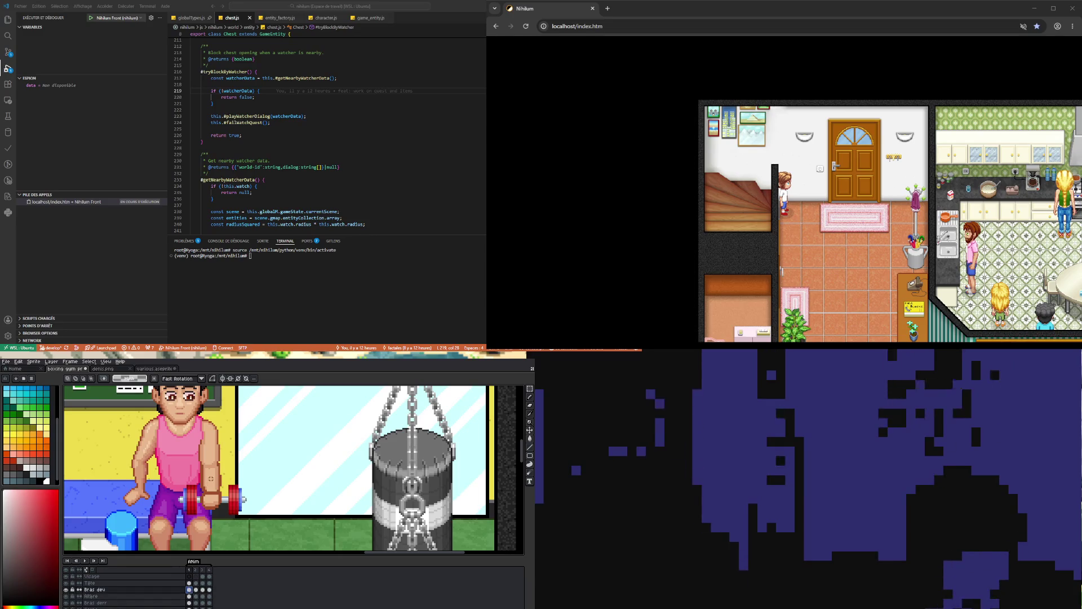
pyautogui.click(68, 589)
pyautogui.click(68, 589)
pyautogui.click(68, 589)
pyautogui.click(68, 590)
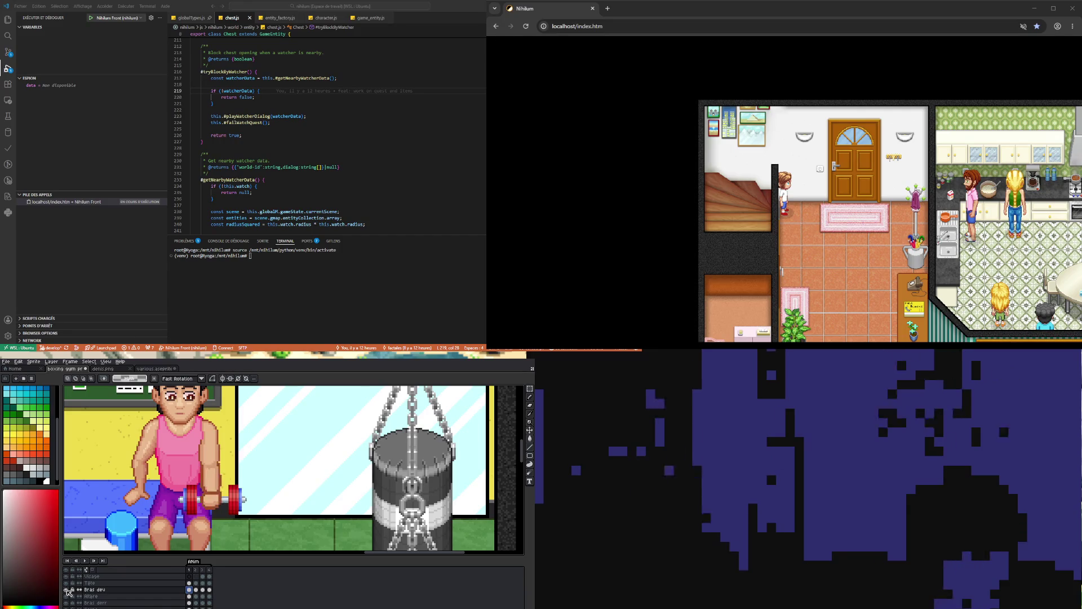
pyautogui.click(68, 589)
# Compare frames 2, 4 and 1, settling on frame 4 with the dumbbell raised.
pyautogui.scroll(2, 210, 473)
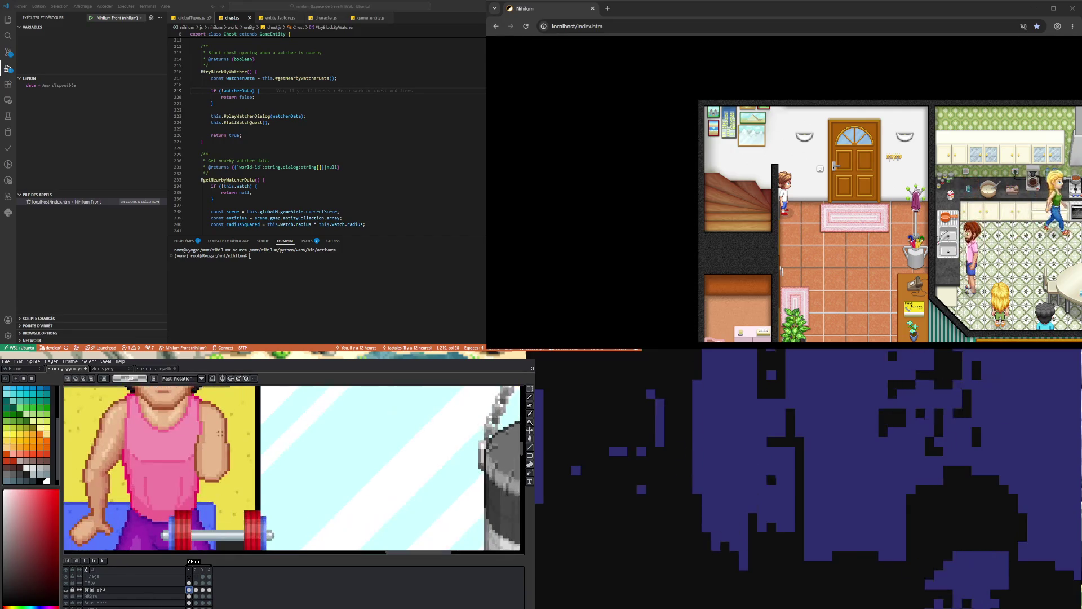
pyautogui.click(197, 589)
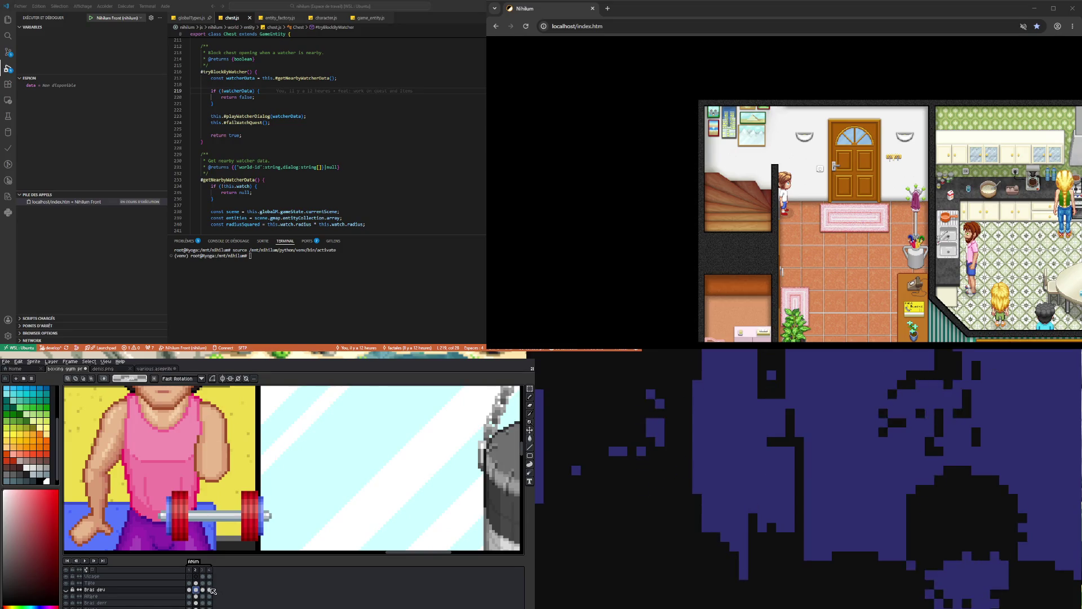
pyautogui.click(210, 590)
pyautogui.click(189, 589)
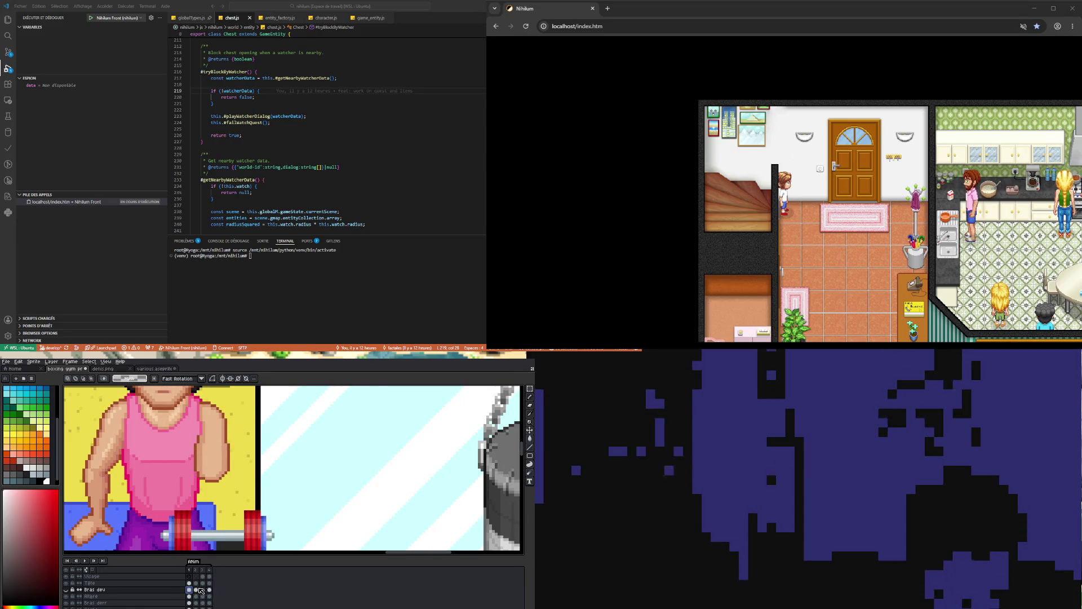
pyautogui.click(210, 590)
pyautogui.scroll(-2, 206, 462)
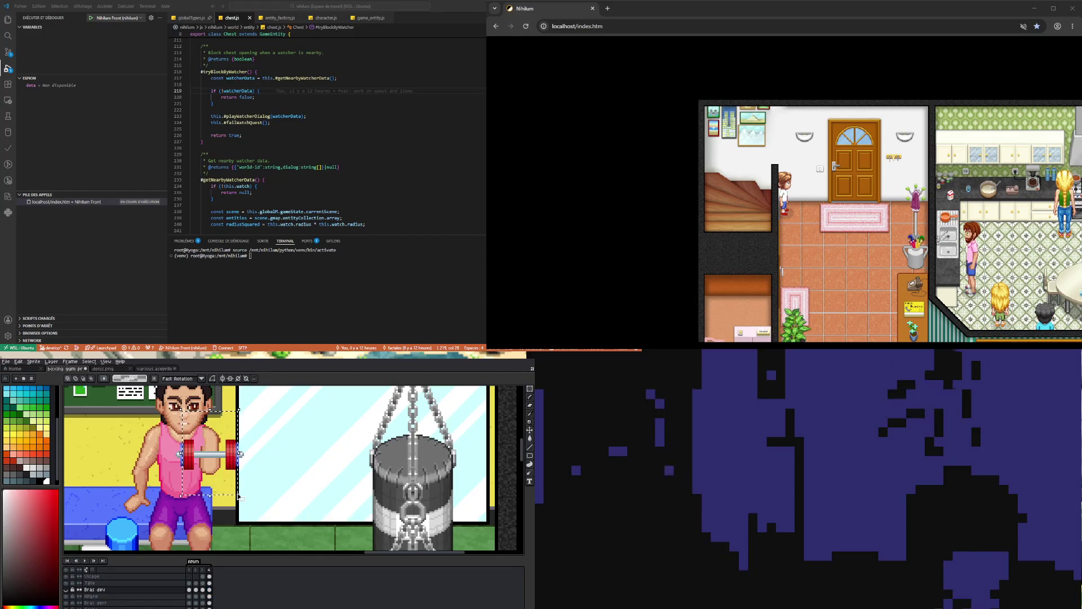
# Shift the Bras derr pixels at frame 4 two pixels left and commit the move.
pyautogui.click(209, 596)
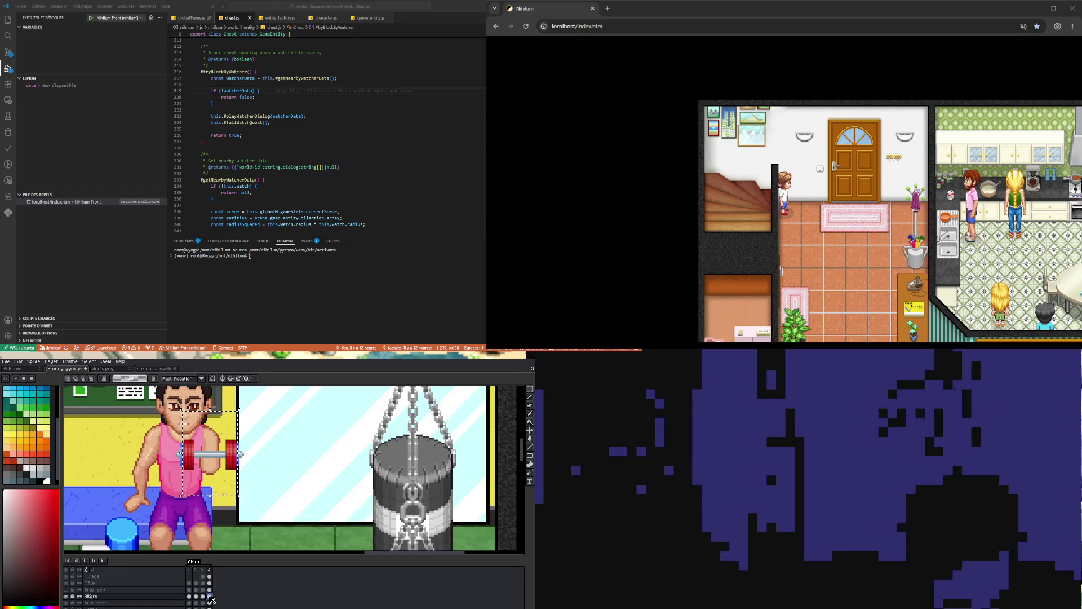
pyautogui.click(211, 602)
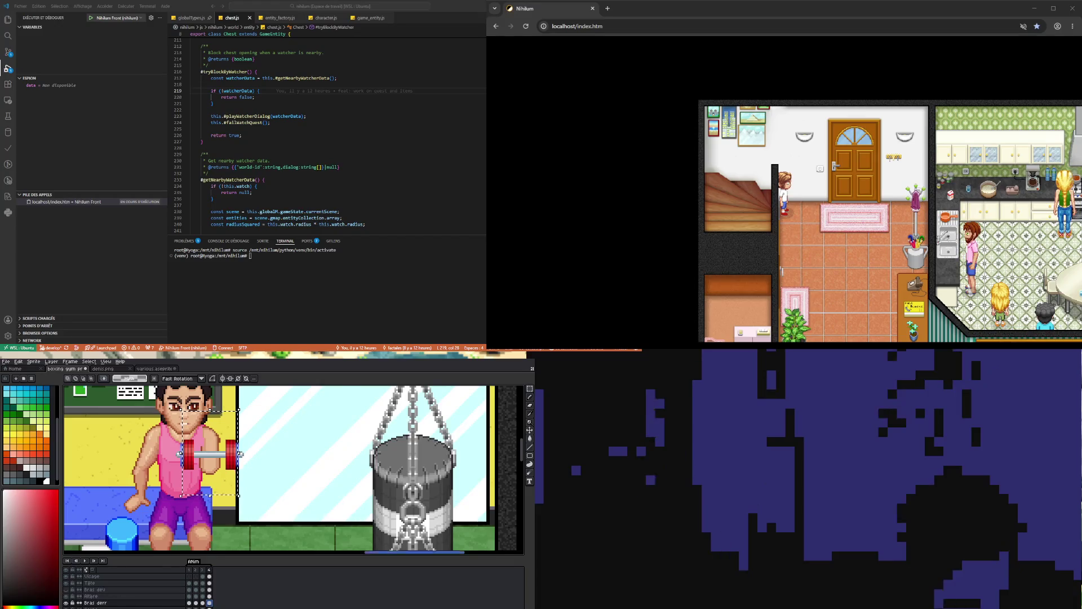
pyautogui.press('Right')
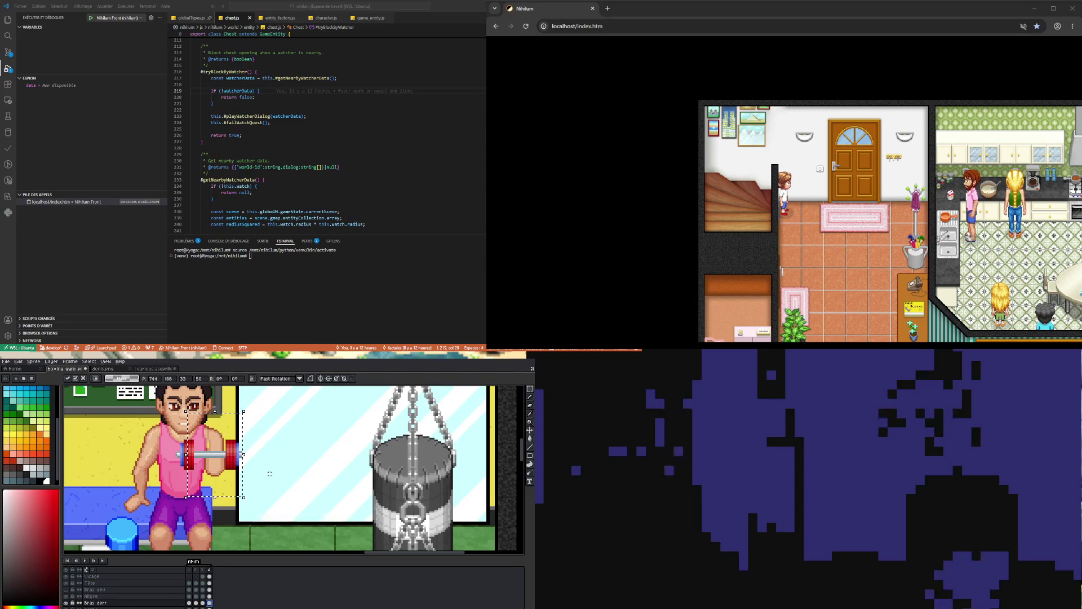
pyautogui.press('Left')
pyautogui.press('Left')
pyautogui.press('Left')
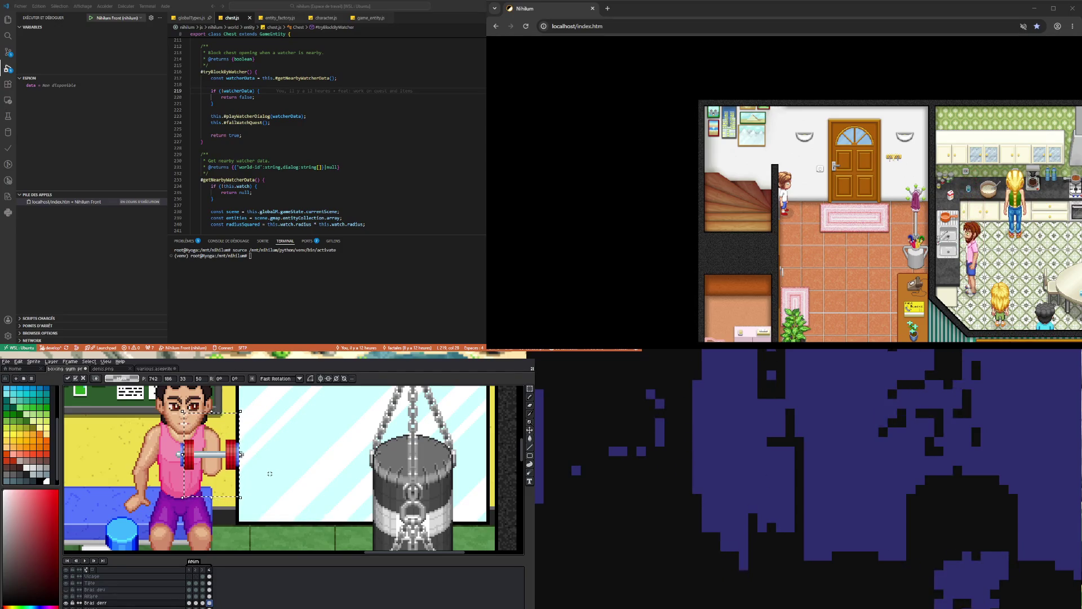
pyautogui.press(',')
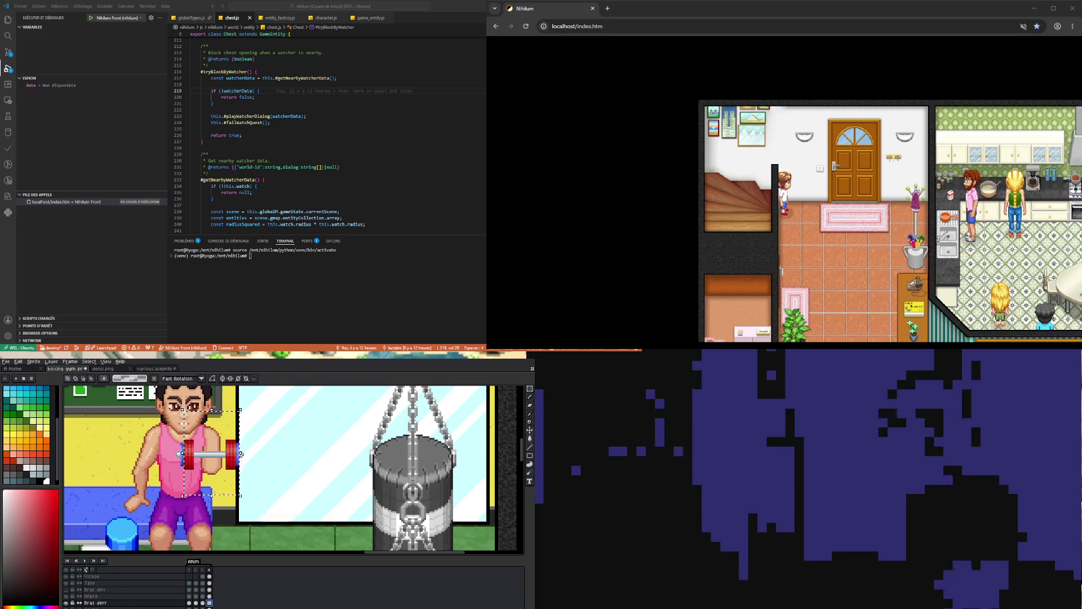
pyautogui.press('Return')
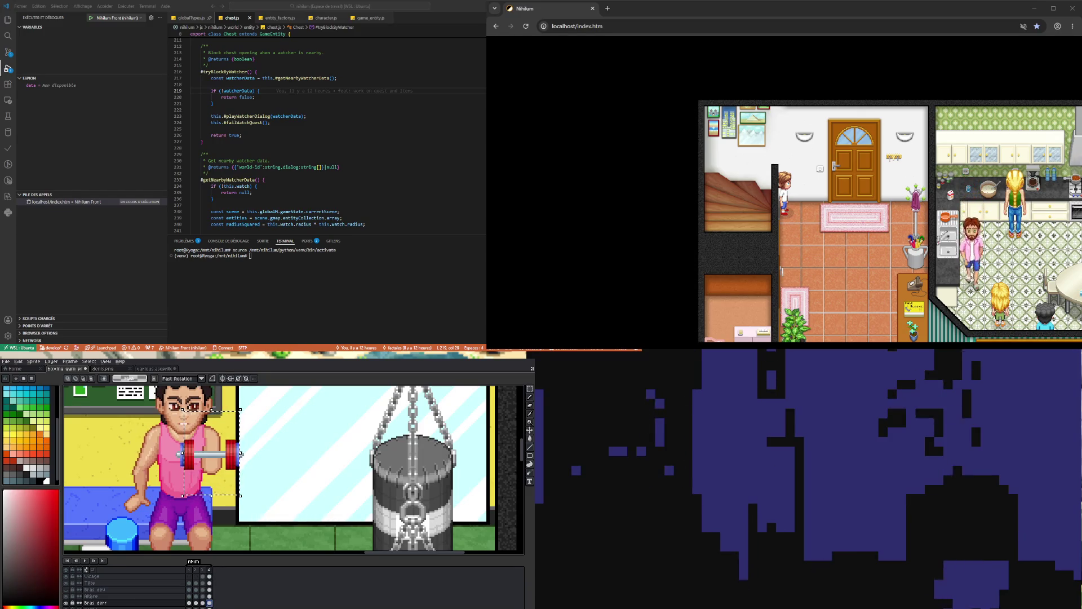
# Review frames 3 and 4 of the back arm, then play the animation.
pyautogui.click(202, 603)
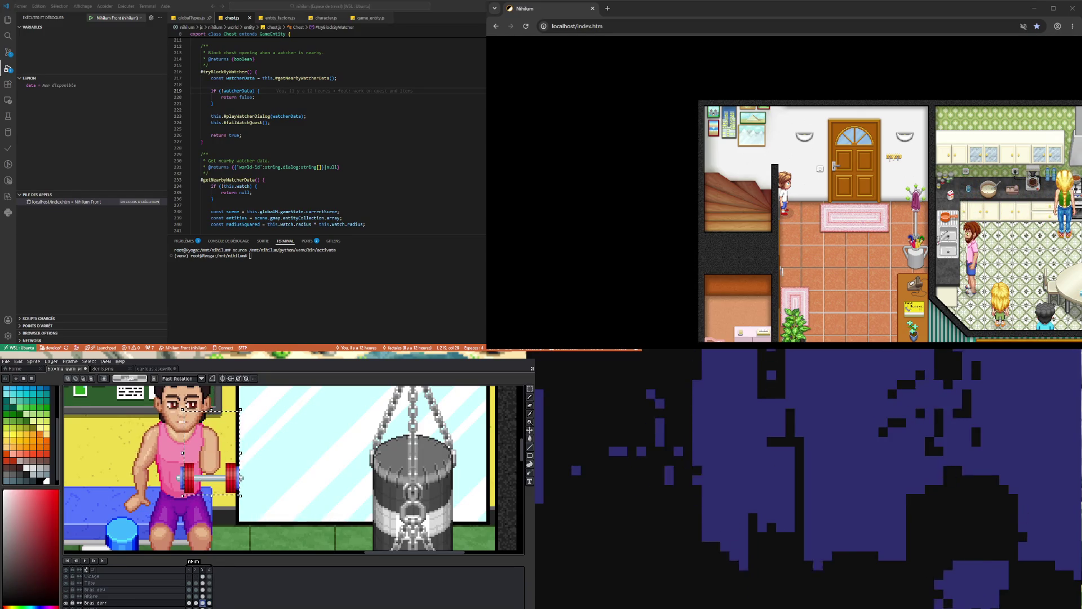
pyautogui.click(210, 603)
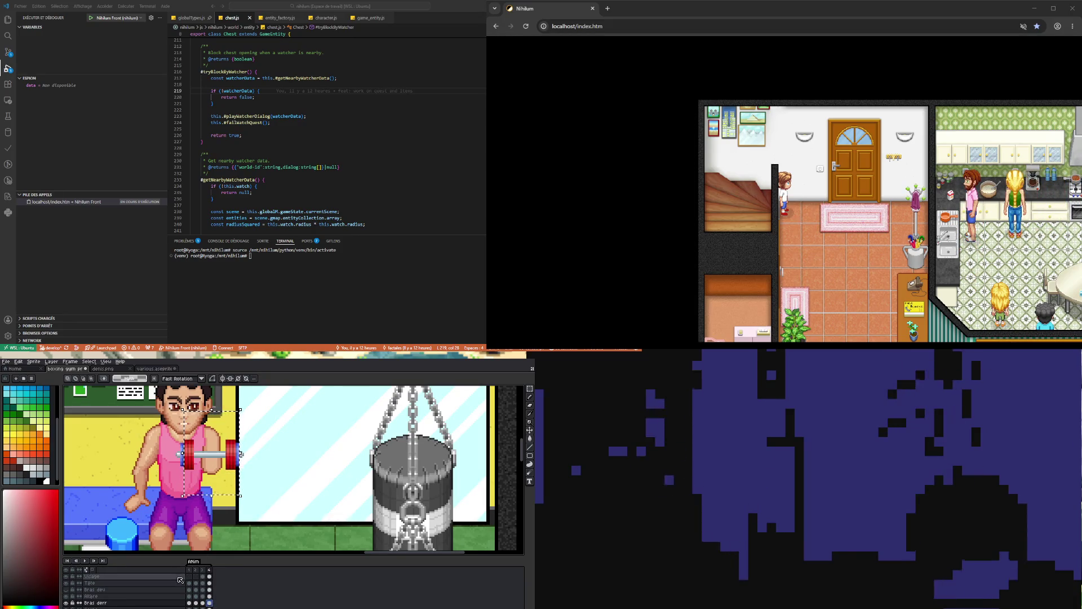
pyautogui.click(87, 561)
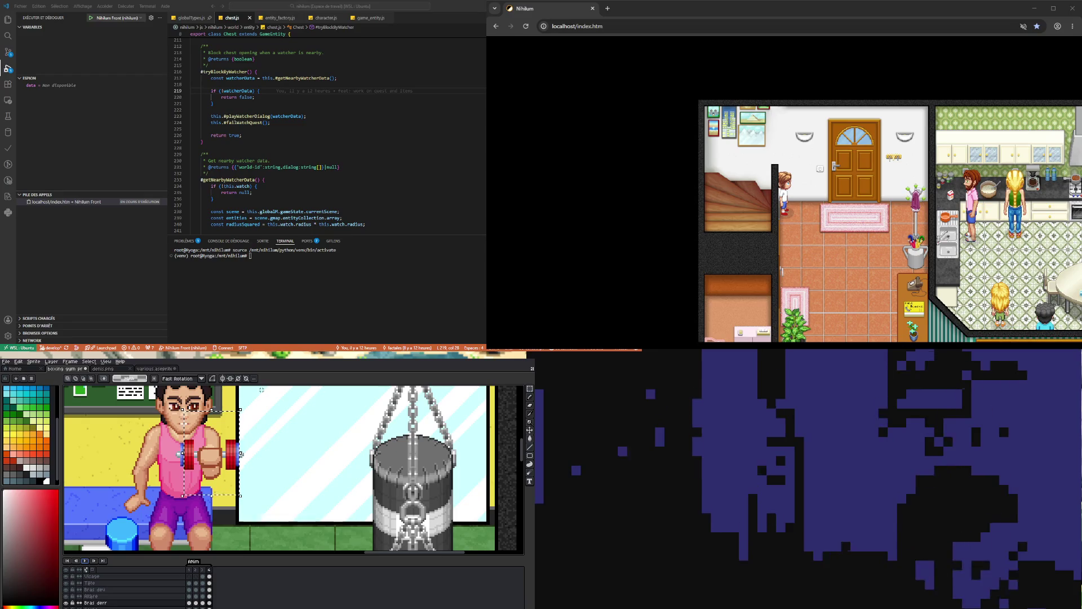
# Watch the curl animation play through to check the arm's motion.
pyautogui.scroll(-1, 210, 514)
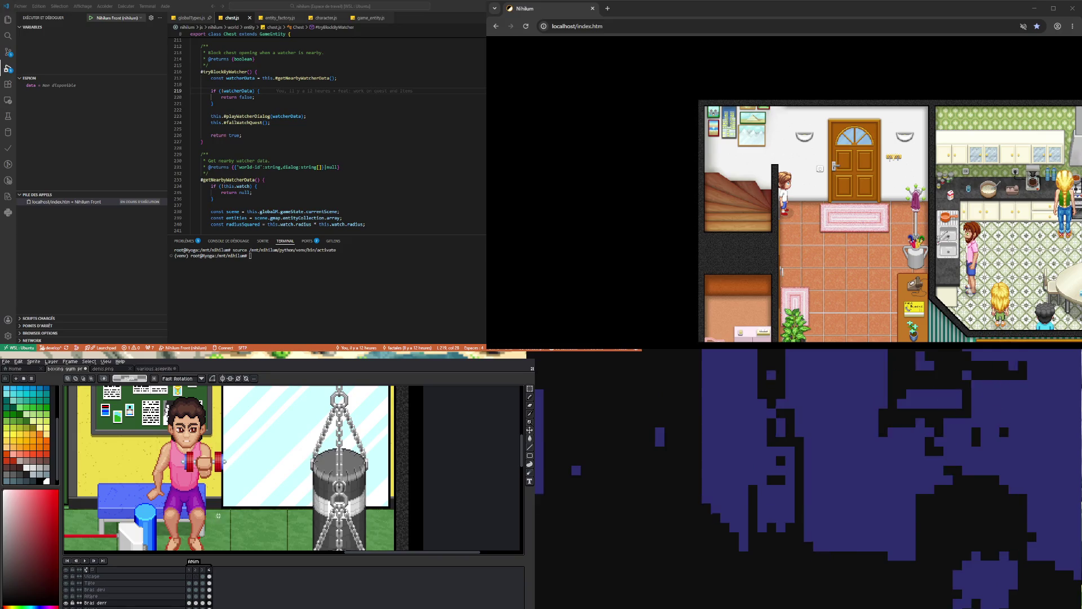
# On frame 1, toggle Bras dev visibility and pick a lighter arm skin tone for drawing.
pyautogui.click(190, 603)
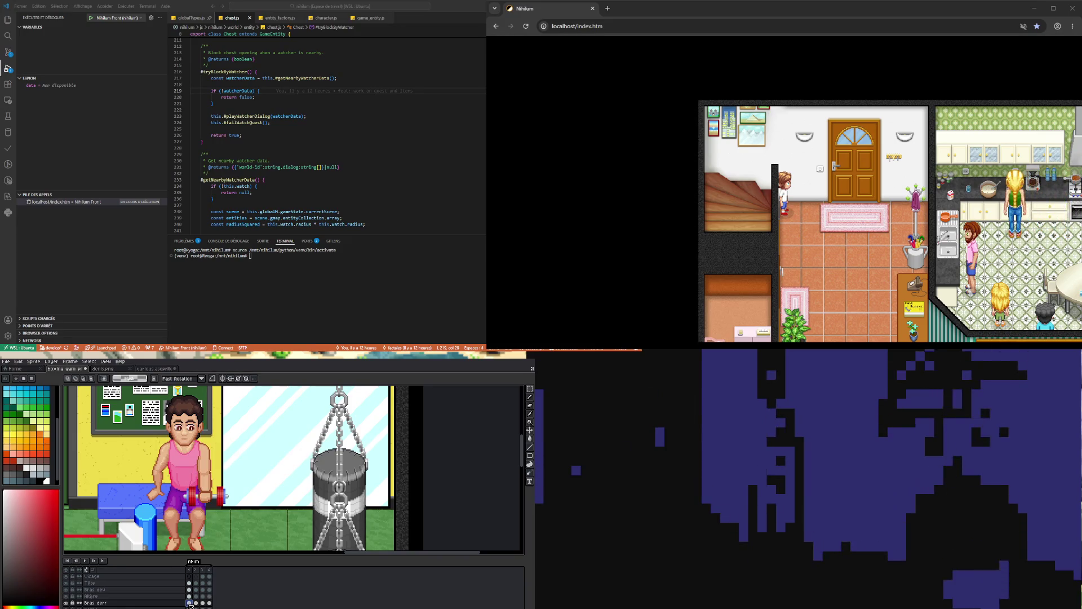
pyautogui.scroll(3, 210, 495)
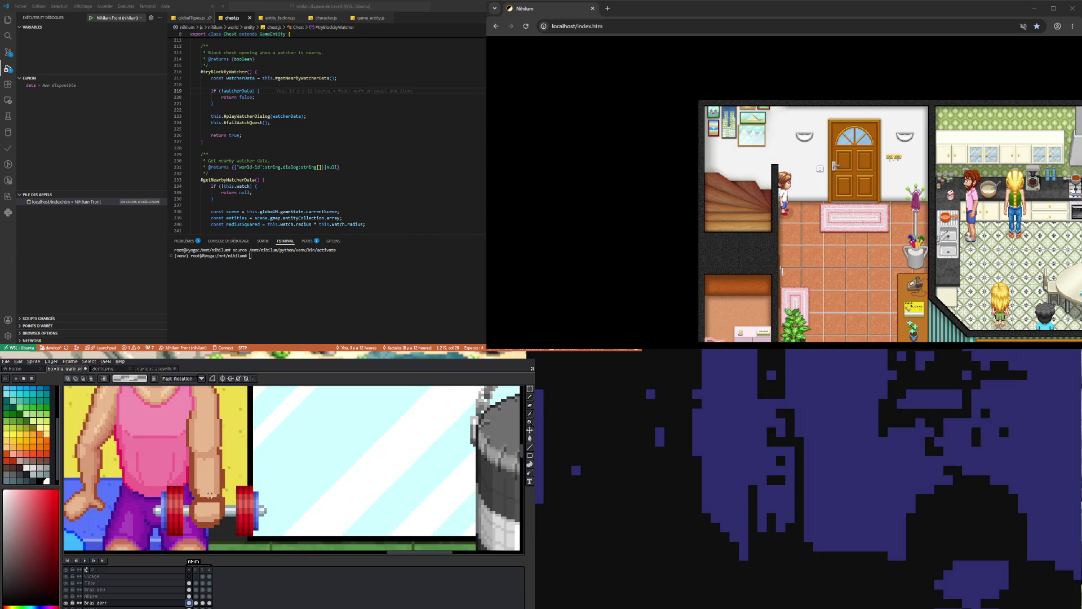
pyautogui.scroll(1, 210, 495)
pyautogui.scroll(-2, 208, 491)
pyautogui.scroll(3, 203, 451)
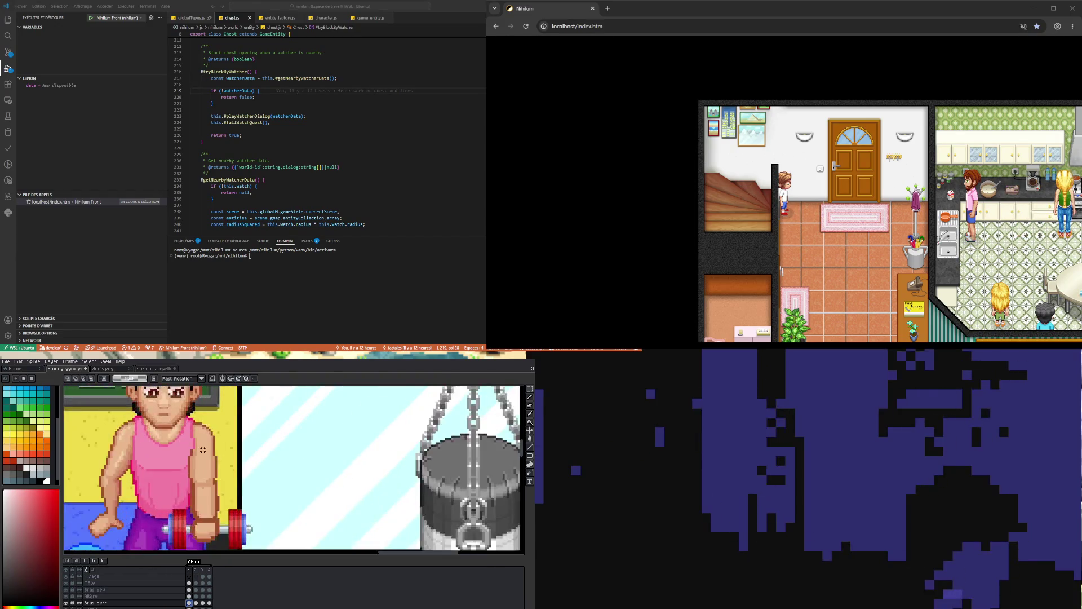
pyautogui.press('alt')
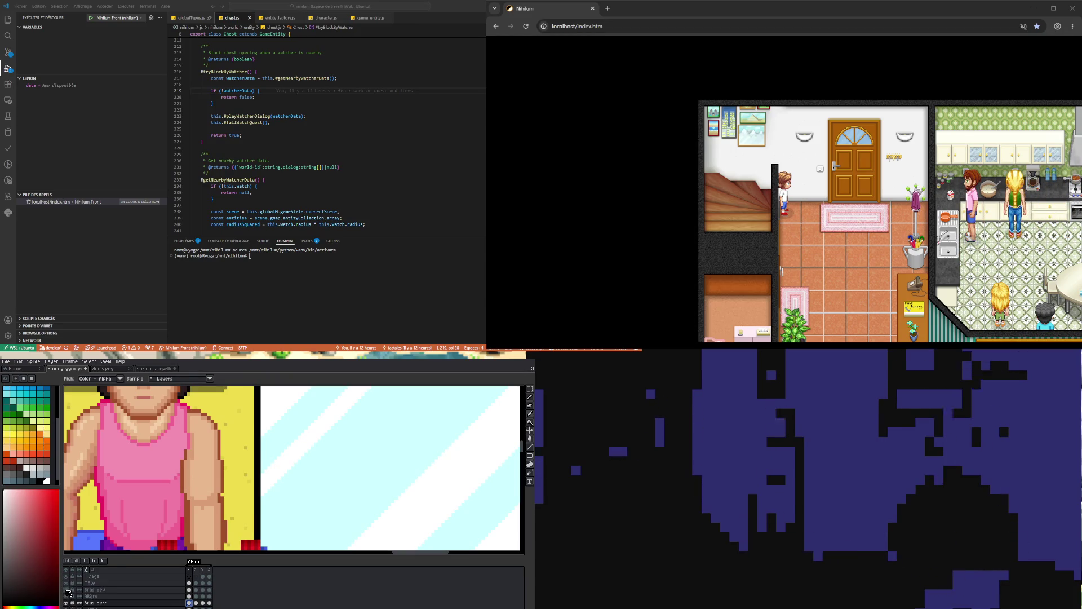
pyautogui.click(67, 589)
pyautogui.click(186, 466)
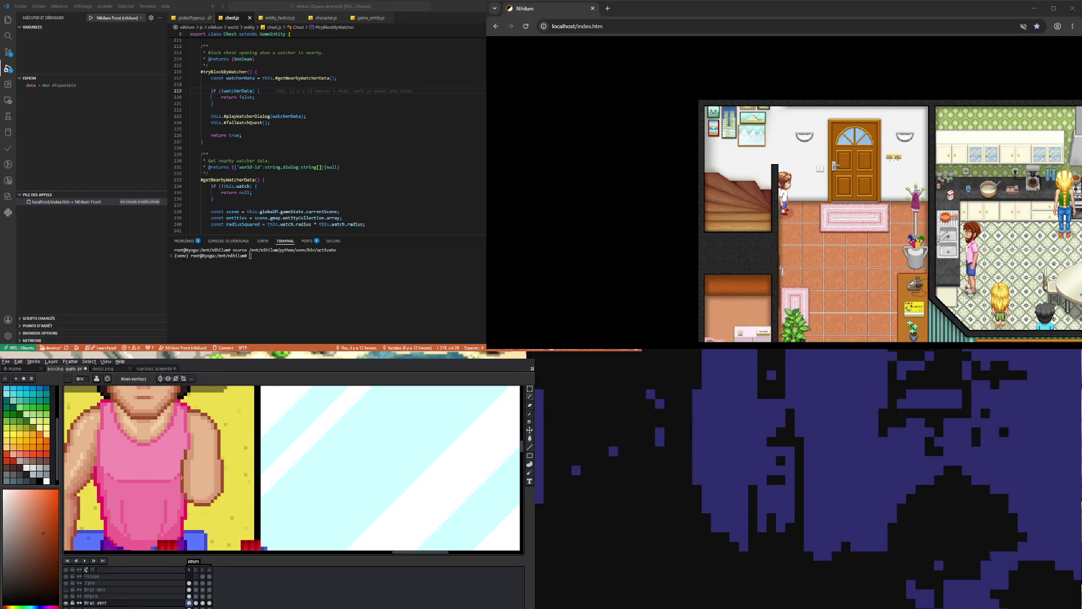
pyautogui.keyDown('alt'); pyautogui.click(85, 422); pyautogui.keyUp('alt')
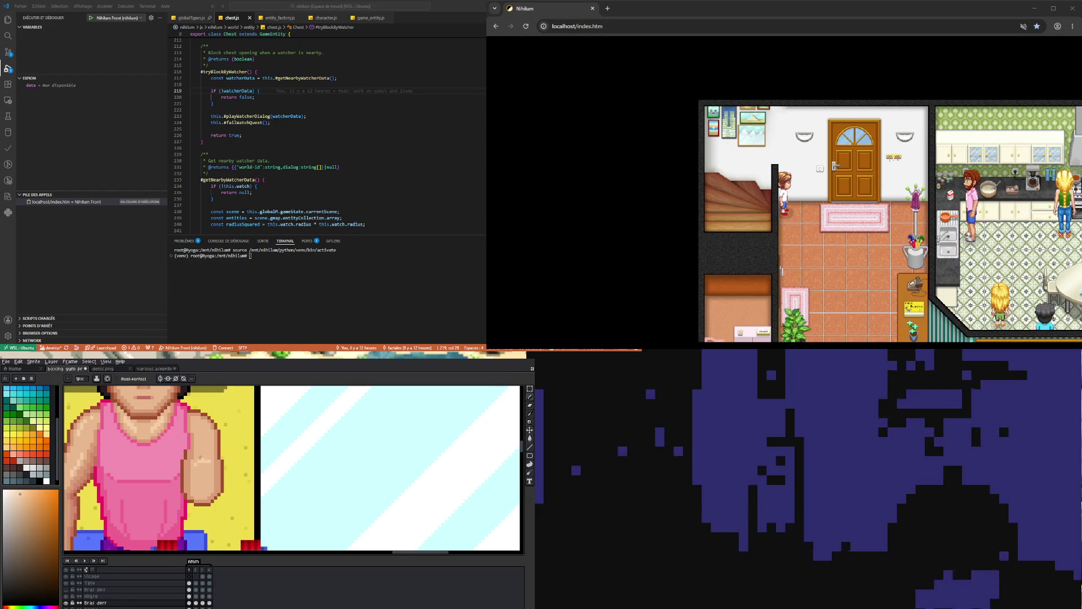
# Sample the pink of the tank top with the eyedropper.
pyautogui.scroll(-1, 153, 482)
pyautogui.scroll(1, 140, 486)
pyautogui.press('alt')
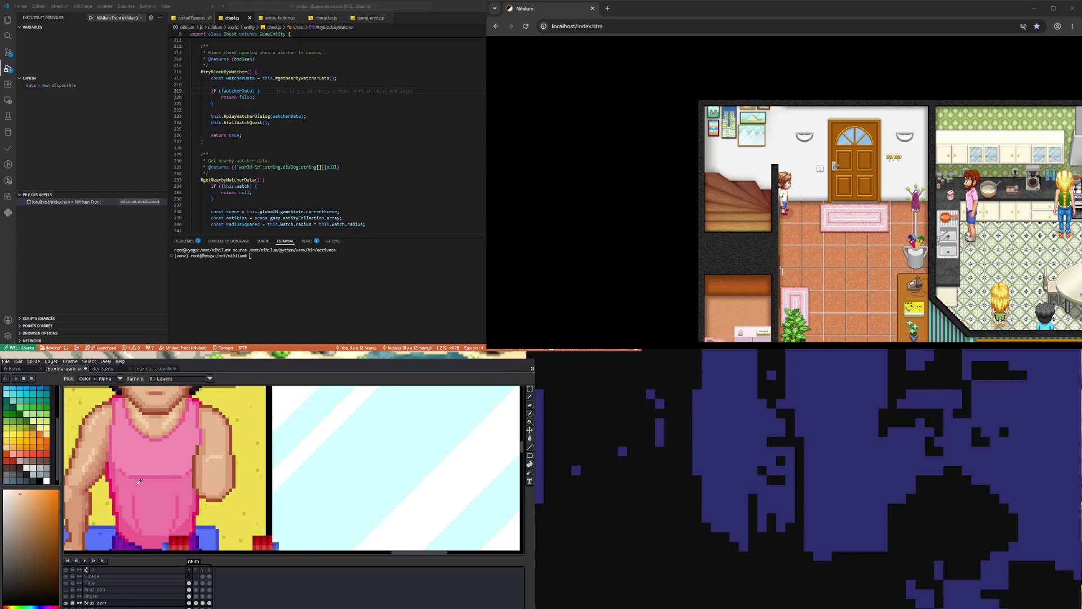
pyautogui.keyDown('alt'); pyautogui.click(107, 464); pyautogui.keyUp('alt')
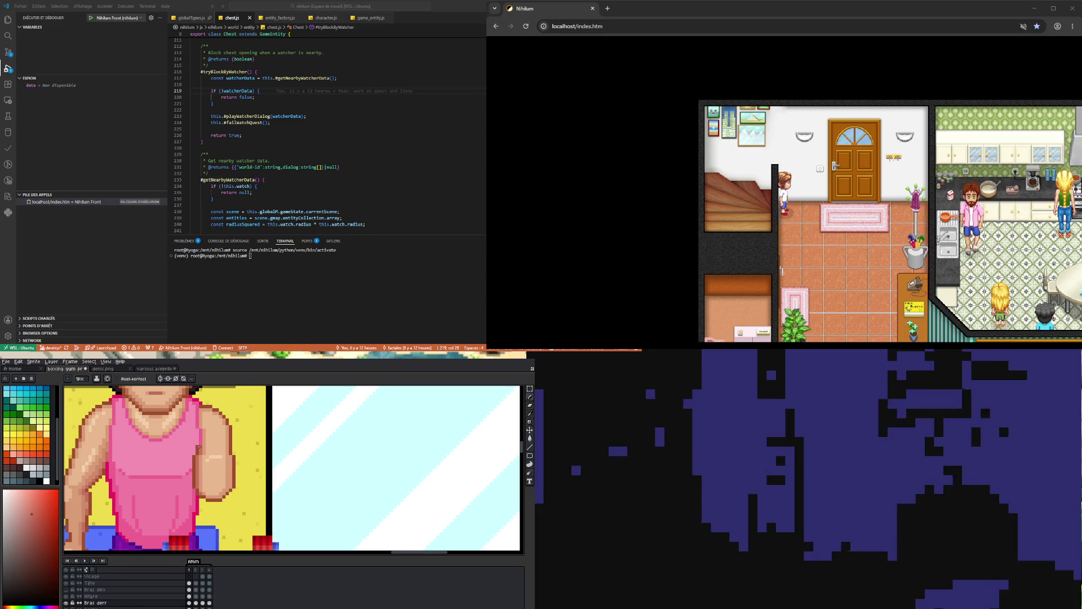
# Sample the arm's skin tone and shade the bent arm with the Pencil.
pyautogui.scroll(1, 214, 473)
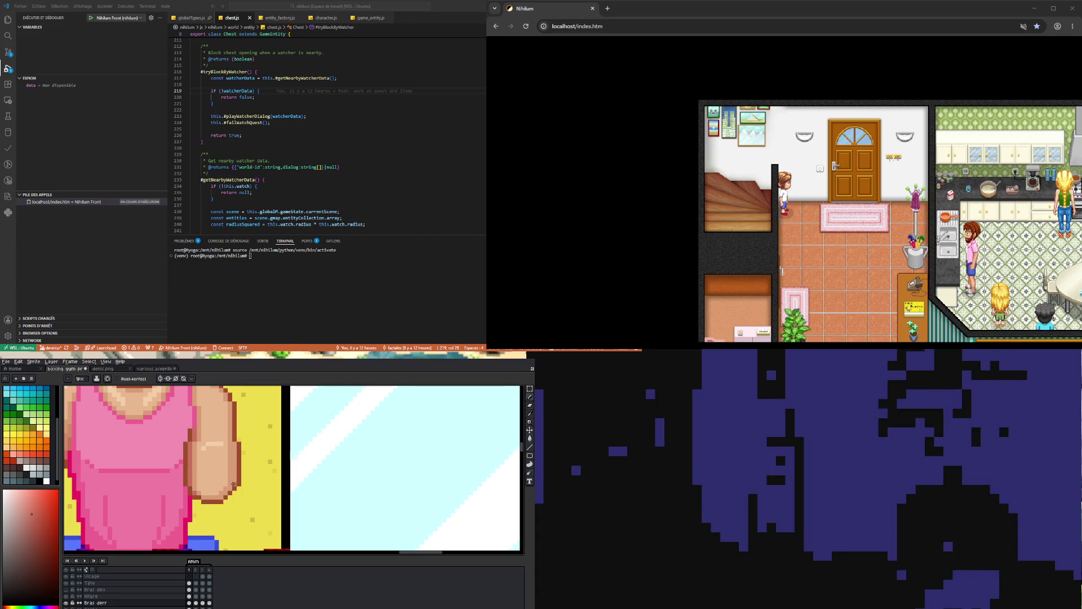
pyautogui.scroll(-3, 232, 447)
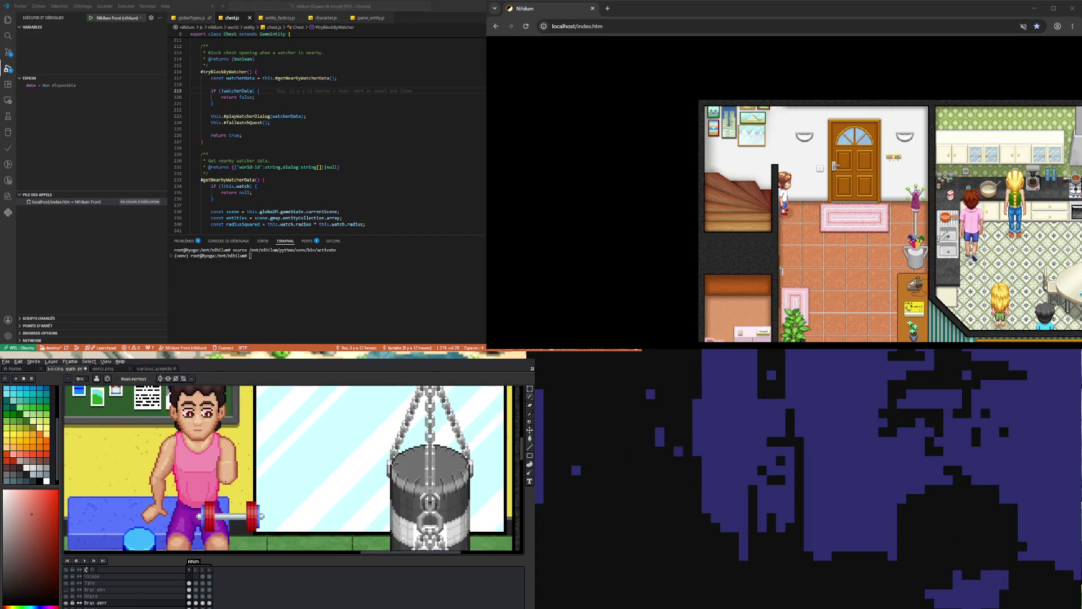
pyautogui.scroll(2, 225, 458)
pyautogui.scroll(1, 225, 458)
pyautogui.scroll(-1, 149, 499)
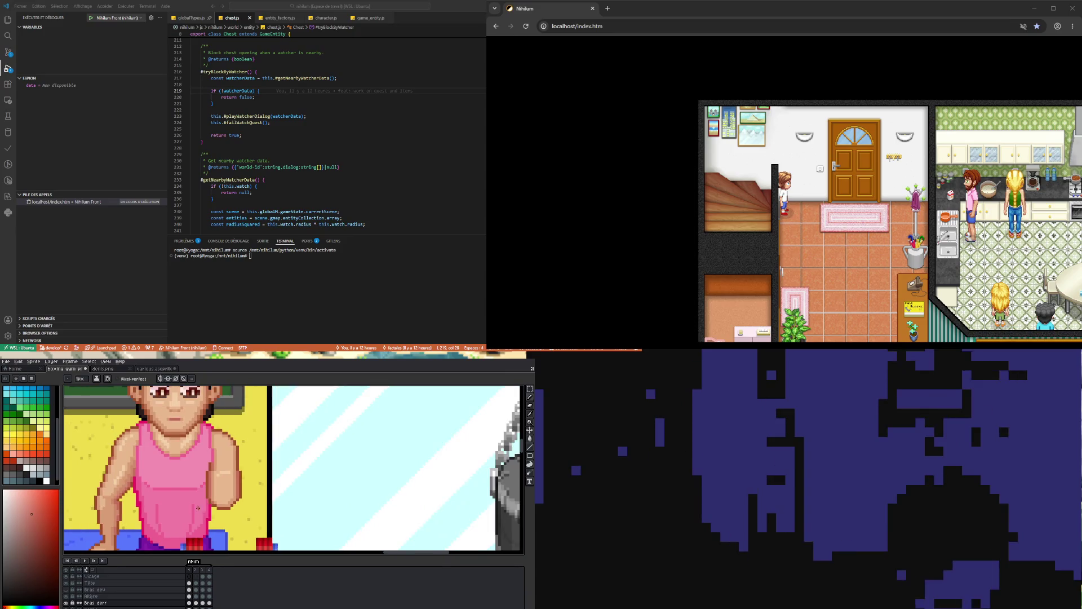
pyautogui.scroll(1, 149, 500)
pyautogui.press('i')
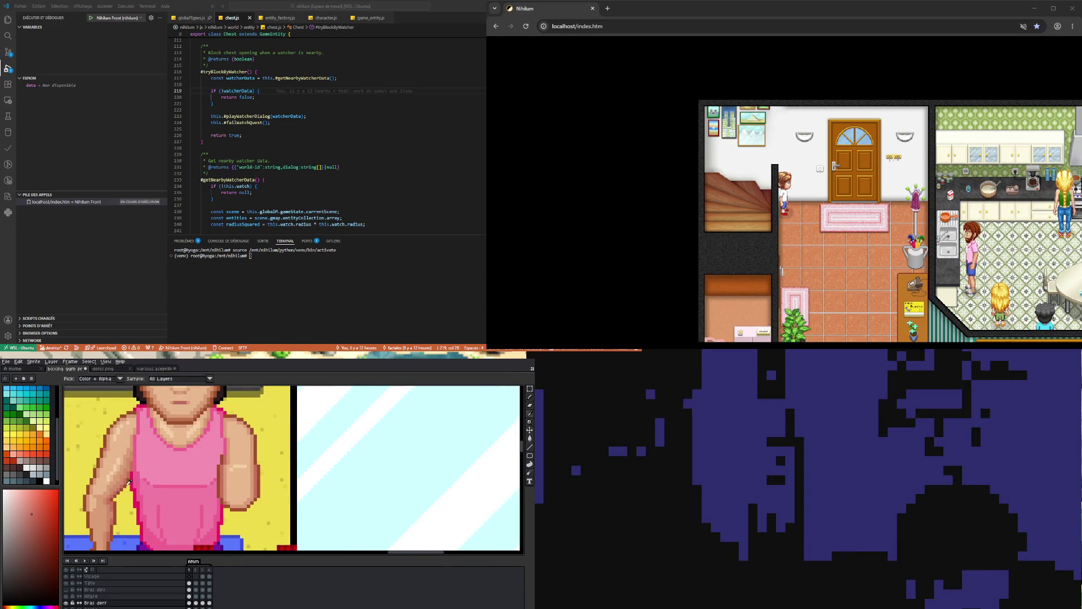
pyautogui.click(124, 477)
pyautogui.press('b')
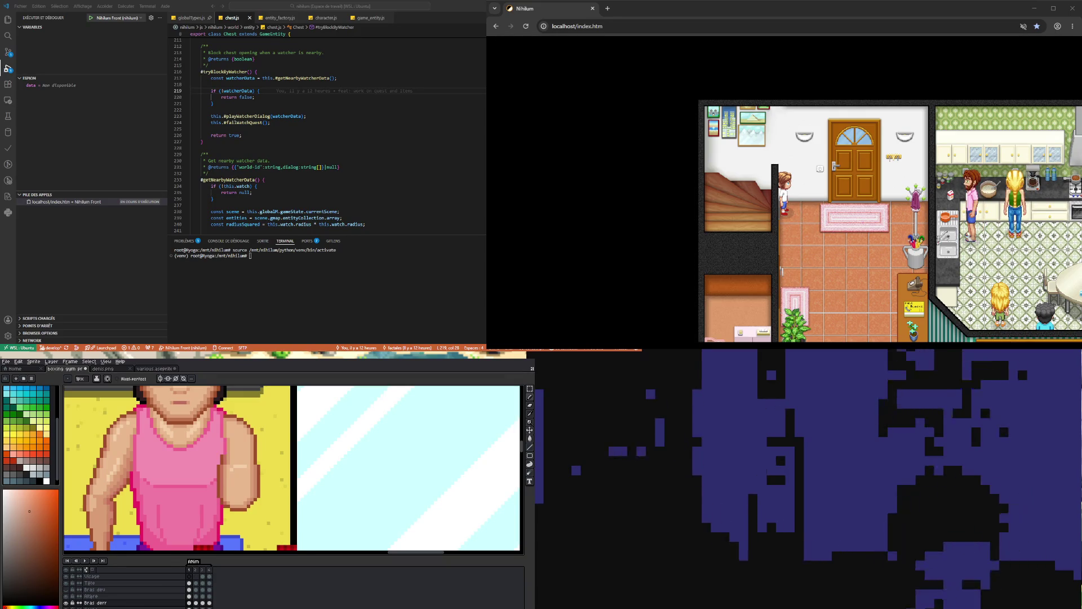
pyautogui.scroll(1, 169, 467)
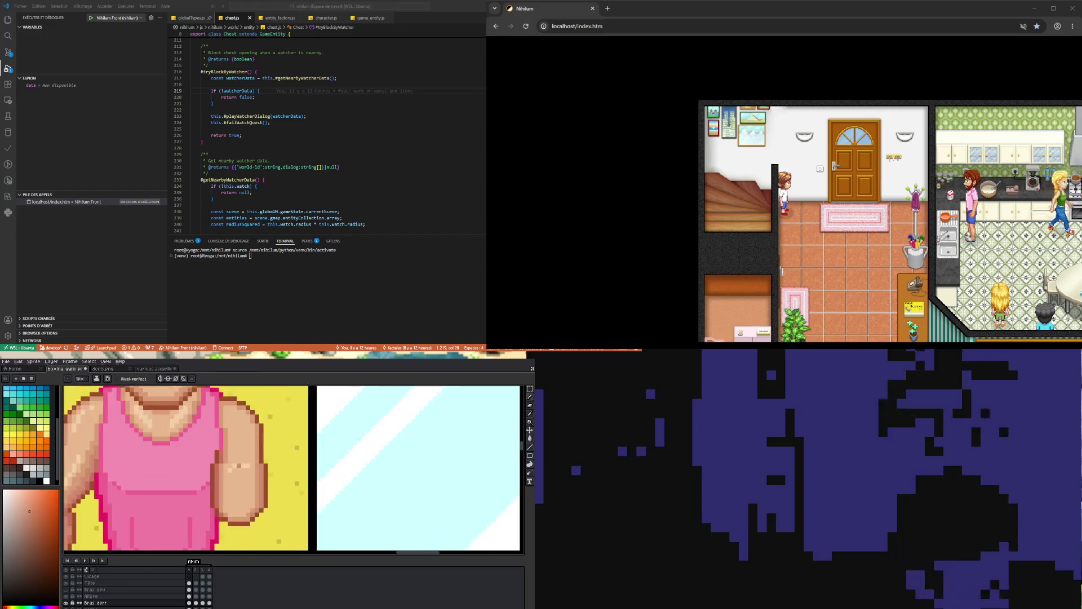
# Sample the forearm's skin colour and redraw the forearm outline with the Pencil.
pyautogui.press('i')
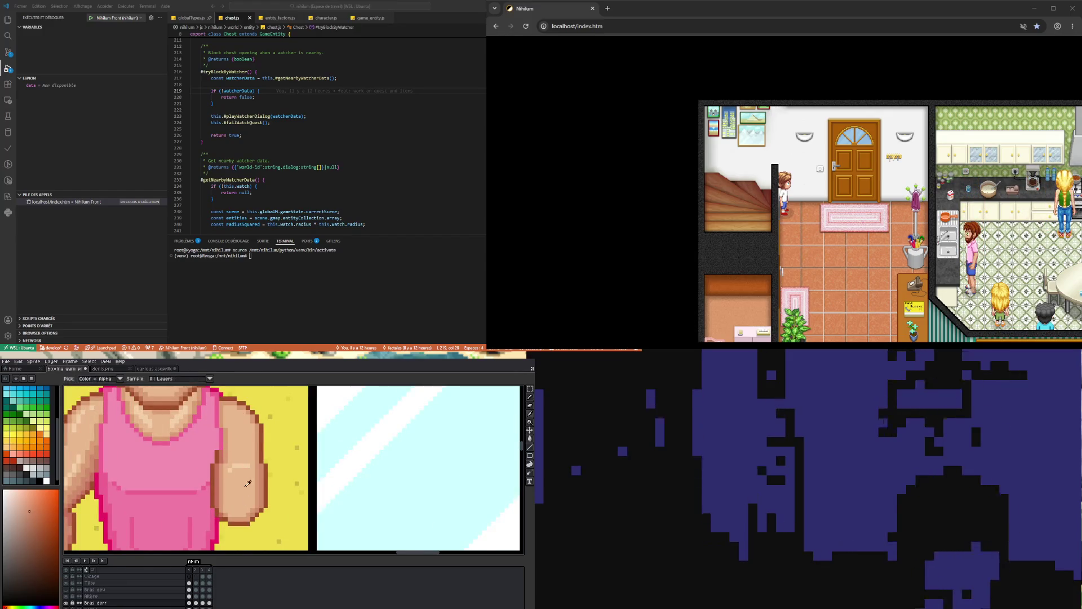
pyautogui.click(241, 461)
pyautogui.press('b')
pyautogui.scroll(-1, 243, 440)
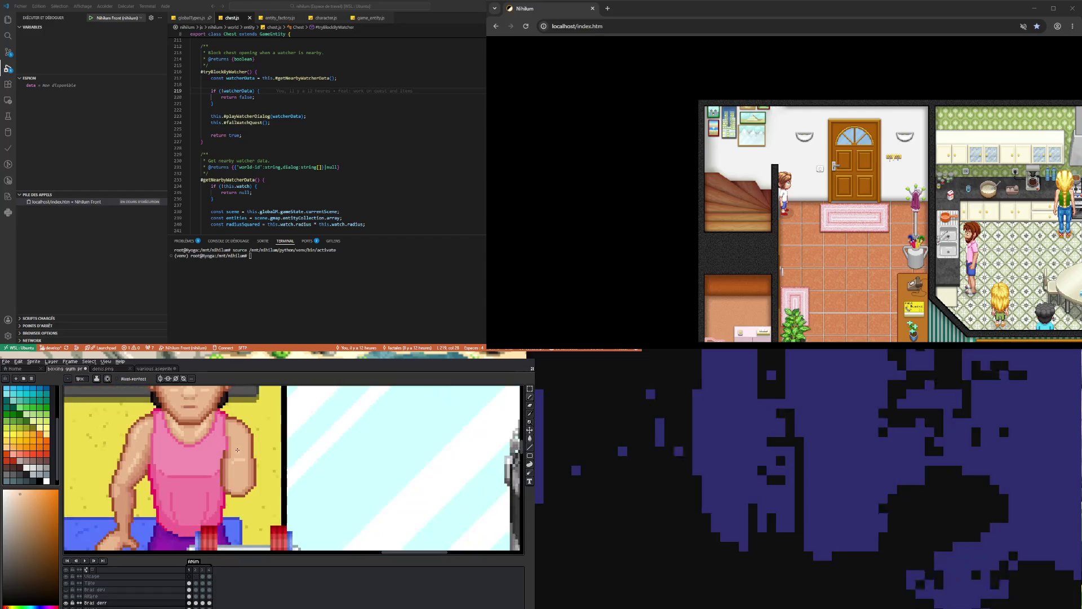
pyautogui.scroll(1, 244, 413)
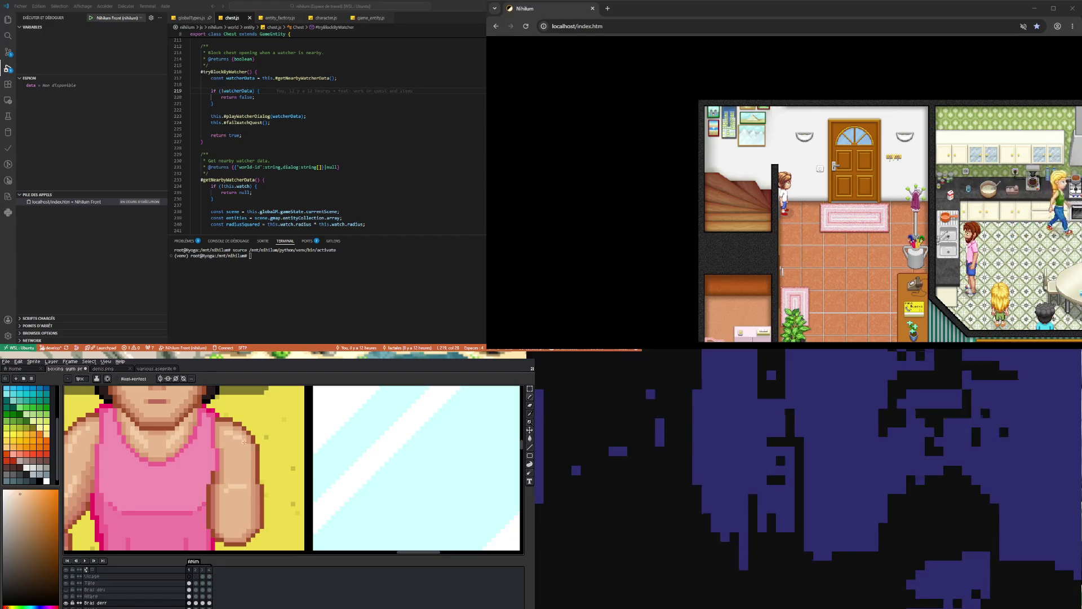
pyautogui.scroll(-3, 243, 448)
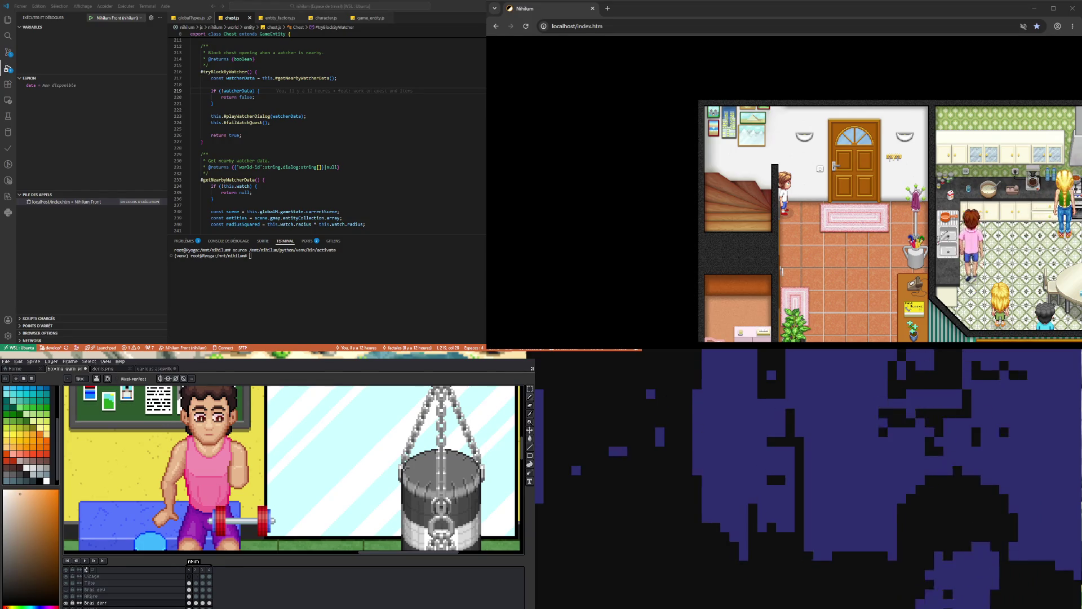
pyautogui.scroll(1, 236, 490)
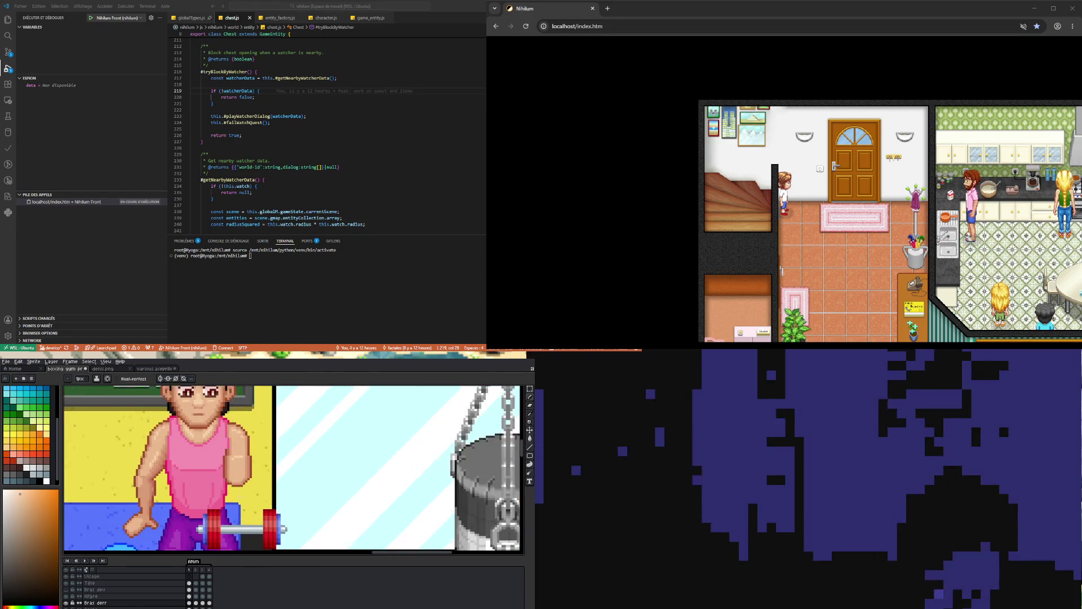
pyautogui.scroll(1, 243, 506)
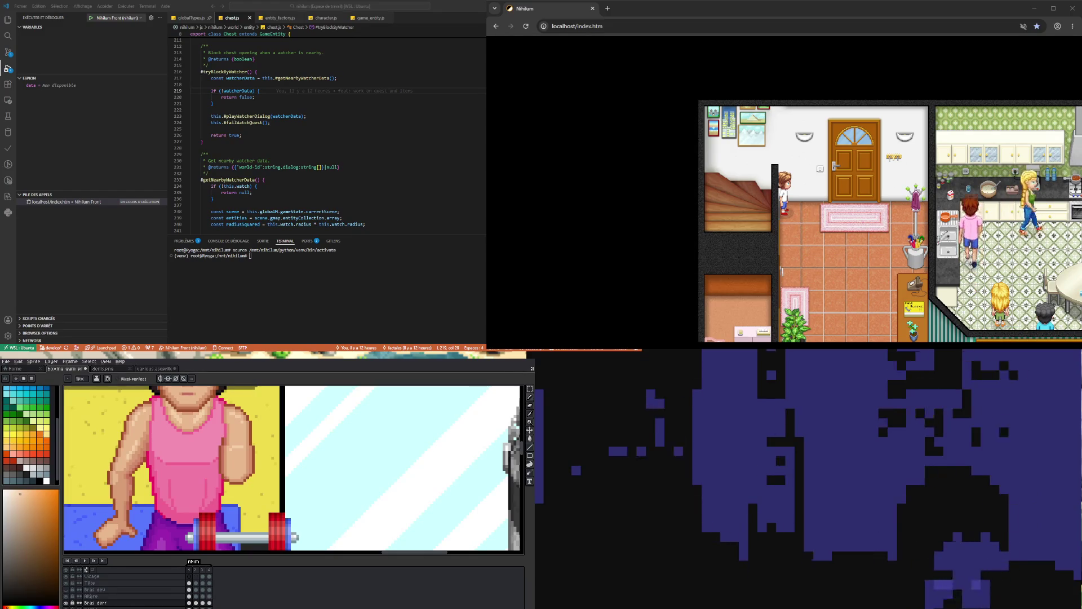
pyautogui.scroll(1, 224, 409)
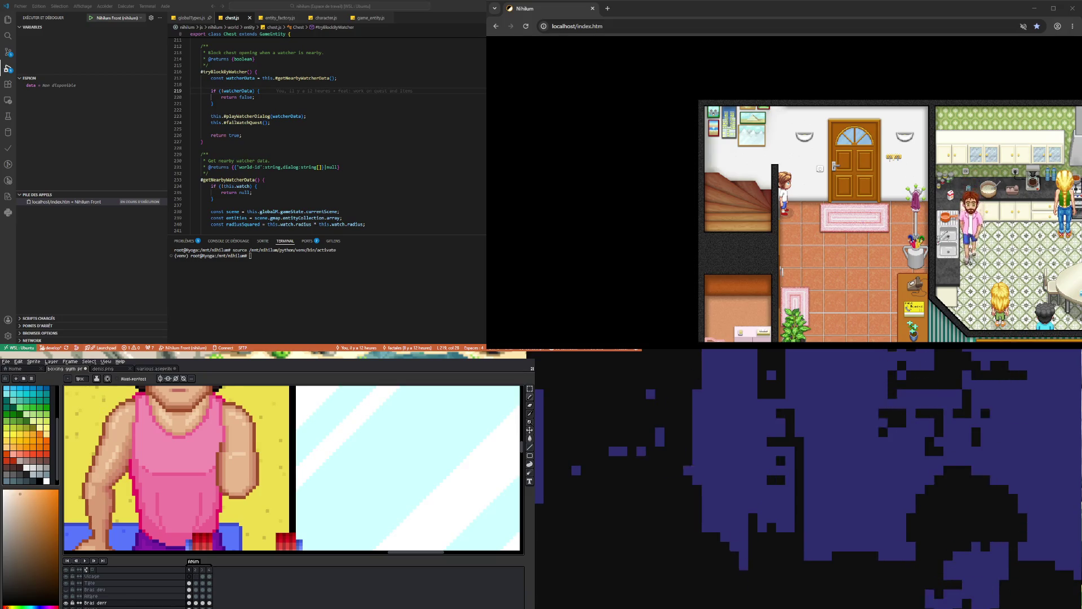
pyautogui.scroll(1, 191, 467)
pyautogui.scroll(-1, 252, 434)
pyautogui.scroll(1, 285, 480)
pyautogui.scroll(1, 285, 481)
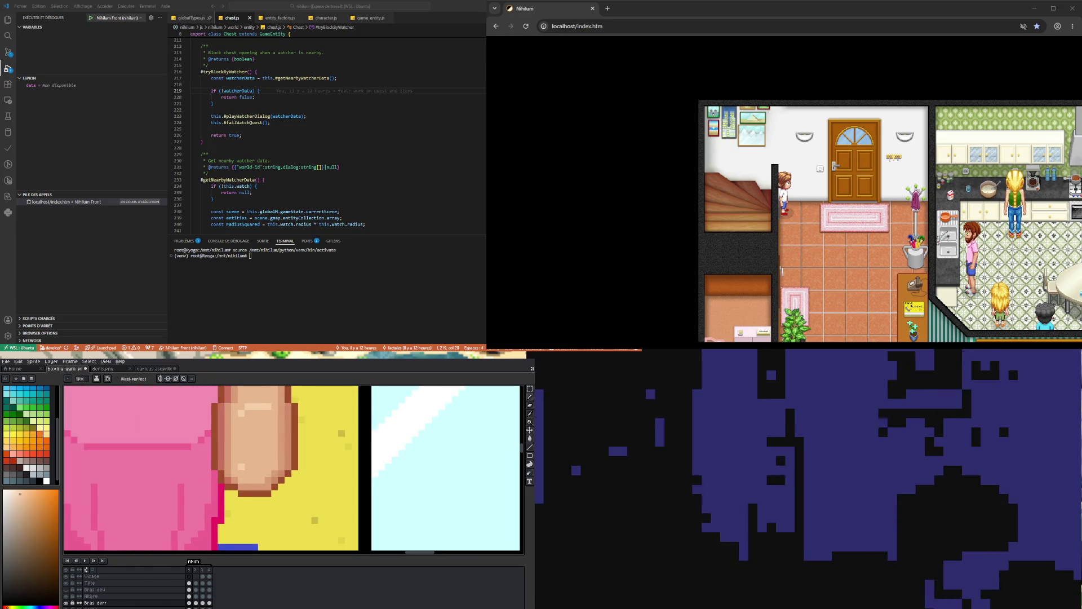
# Shade the forearm edge with sampled reddish and brownish-orange tones, erasing stray pixels.
pyautogui.keyDown('alt'); pyautogui.click(231, 461); pyautogui.keyUp('alt')
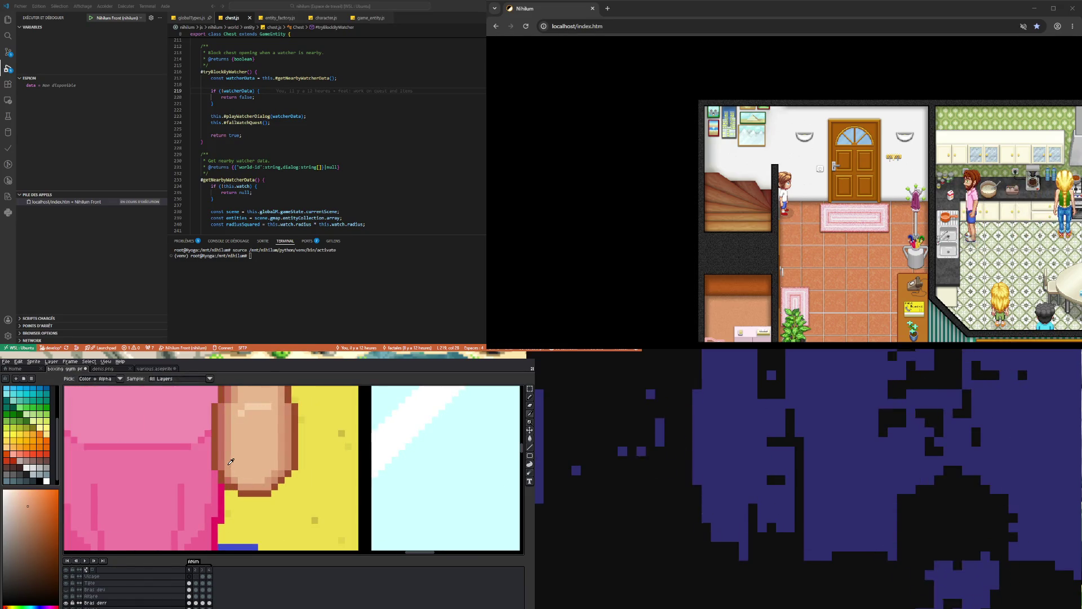
pyautogui.click(232, 479)
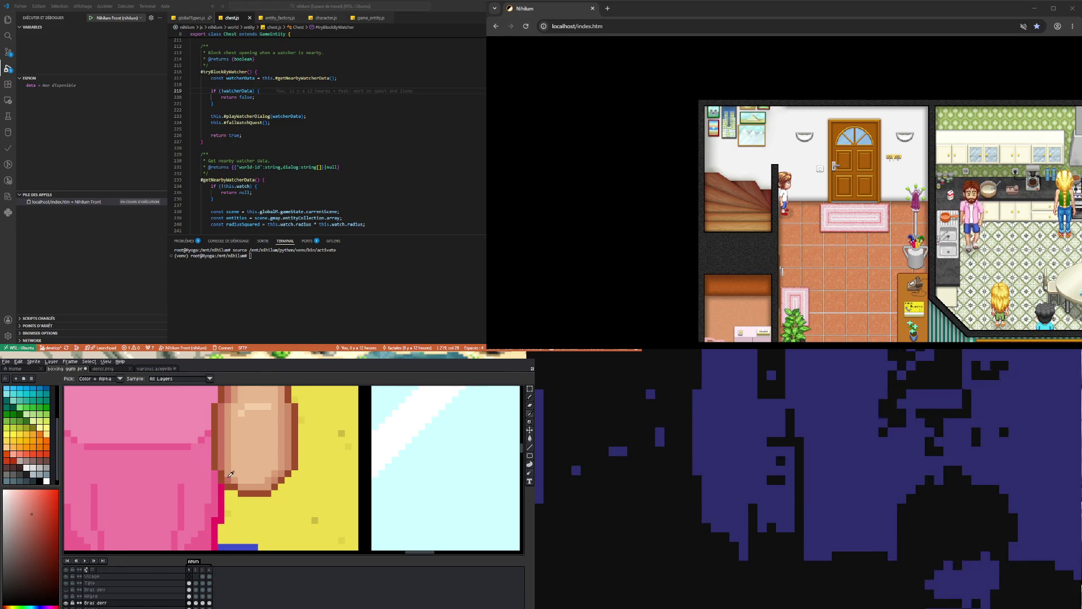
pyautogui.press('b')
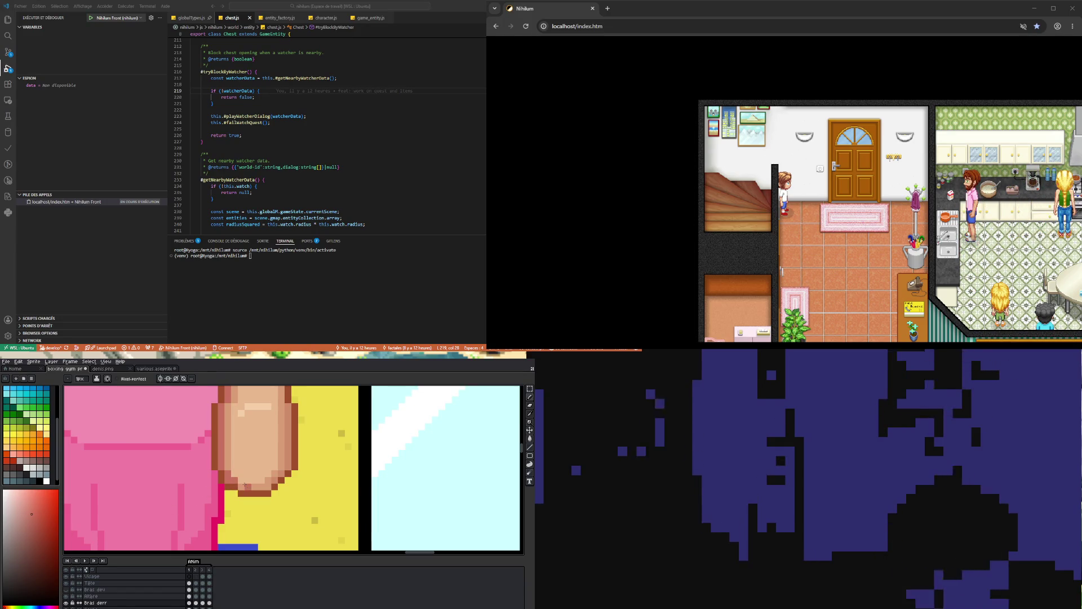
pyautogui.press('i')
pyautogui.click(221, 475)
pyautogui.press('b')
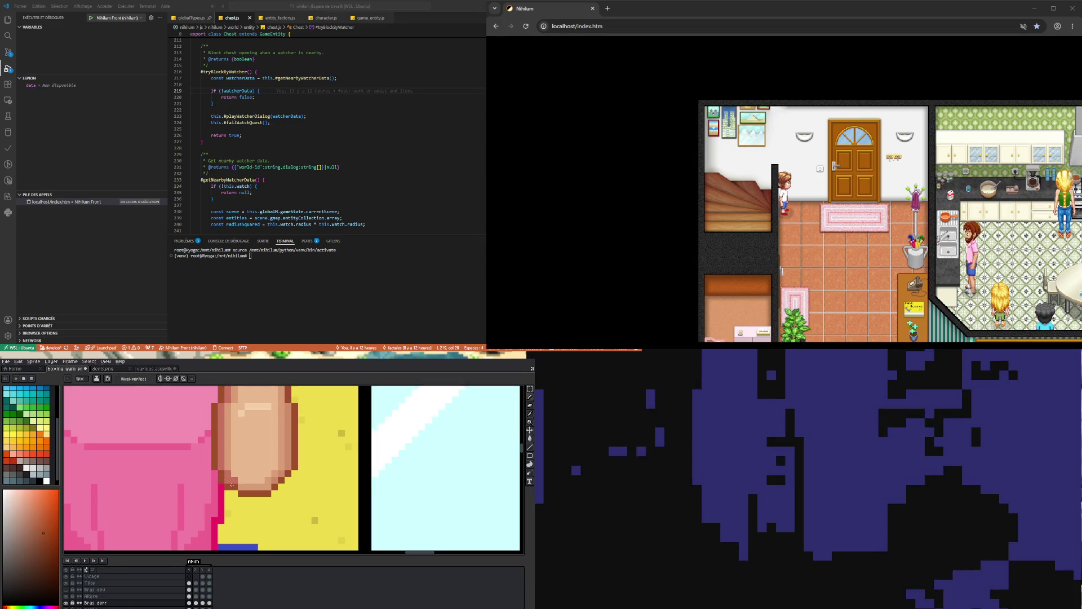
pyautogui.press('e')
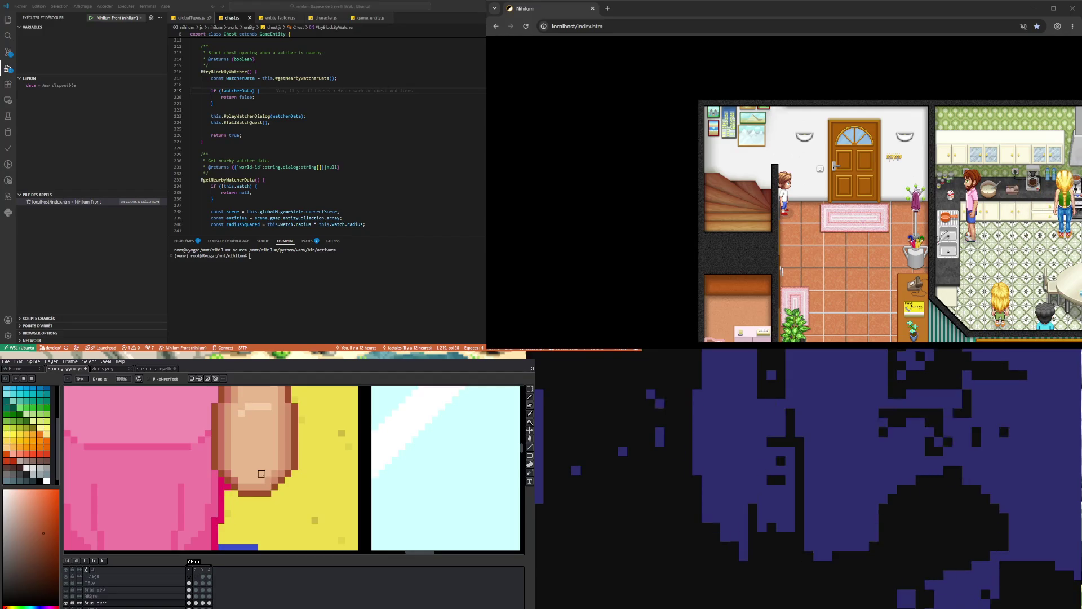
pyautogui.press('i')
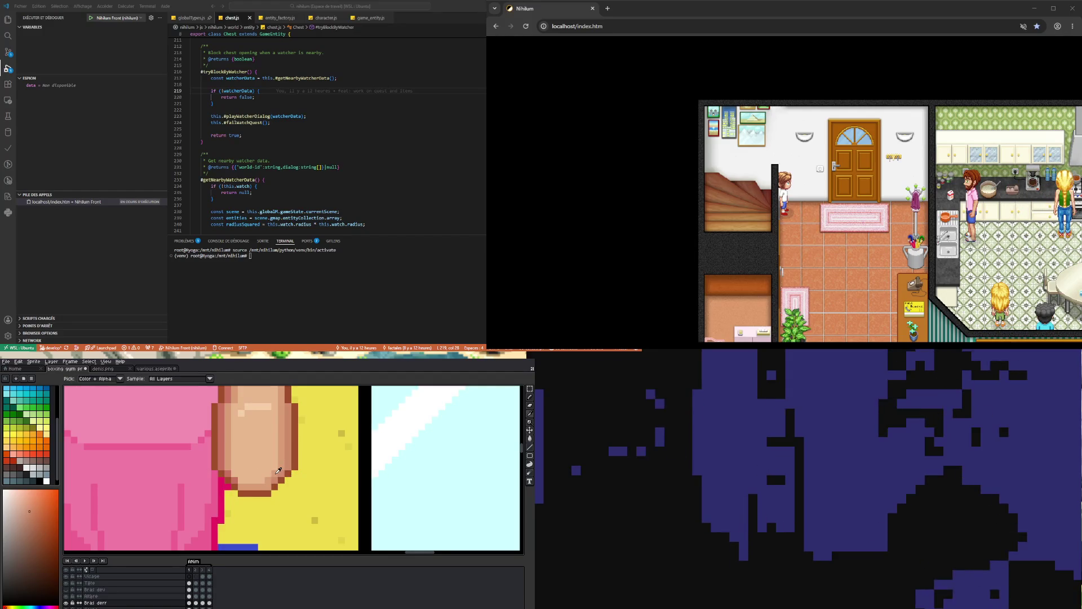
pyautogui.press('b')
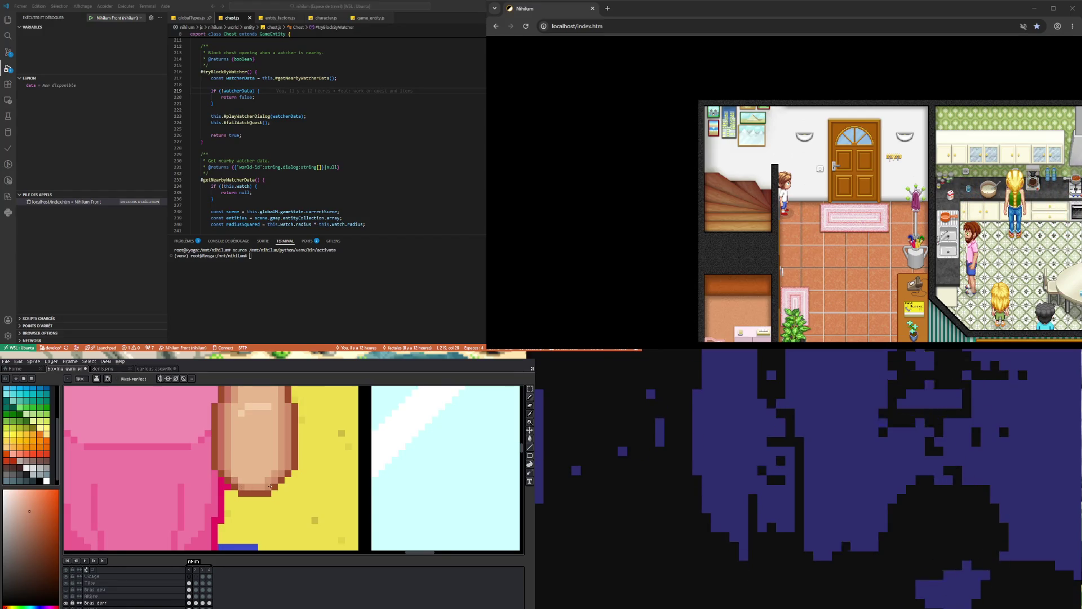
pyautogui.press('i')
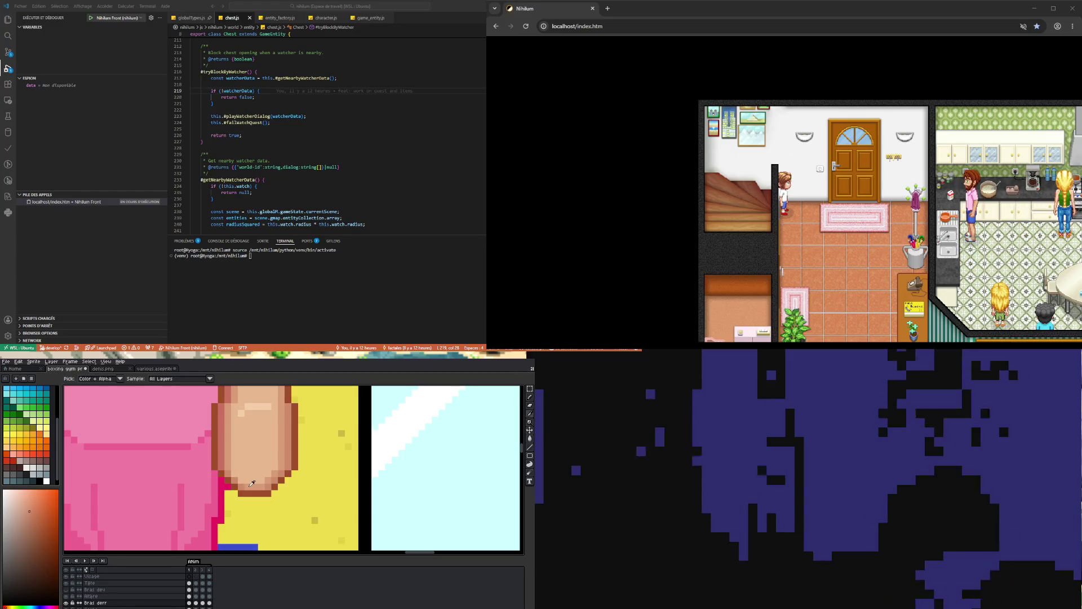
pyautogui.press('b')
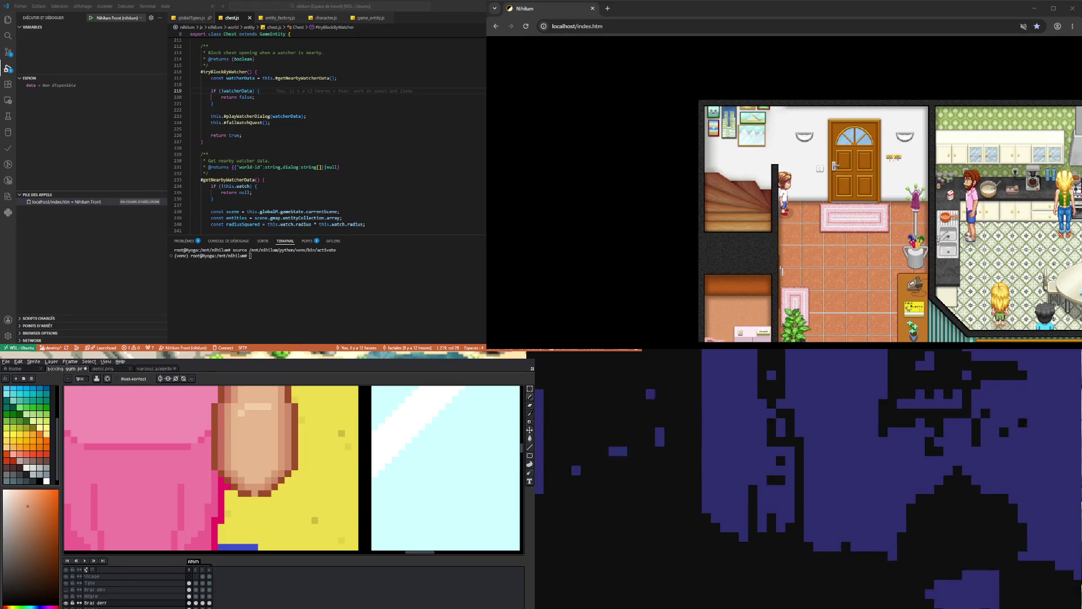
# Zoom out to the whole gym scene and switch to the Polygonal Lasso (Shift+Q).
pyautogui.scroll(-2, 293, 468)
pyautogui.scroll(2, 293, 467)
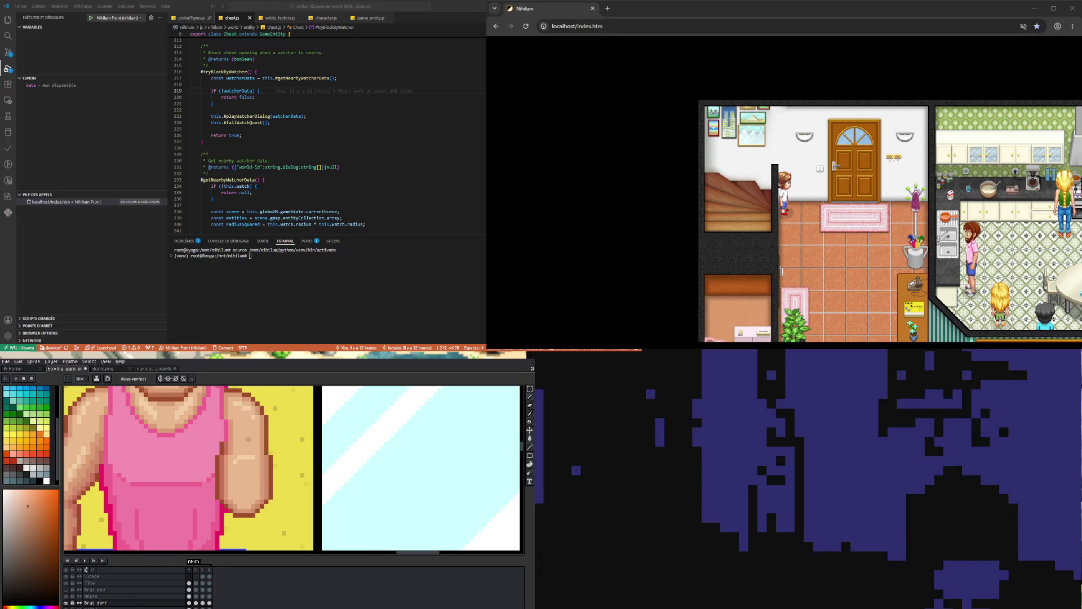
pyautogui.scroll(-2, 293, 468)
pyautogui.scroll(2, 293, 467)
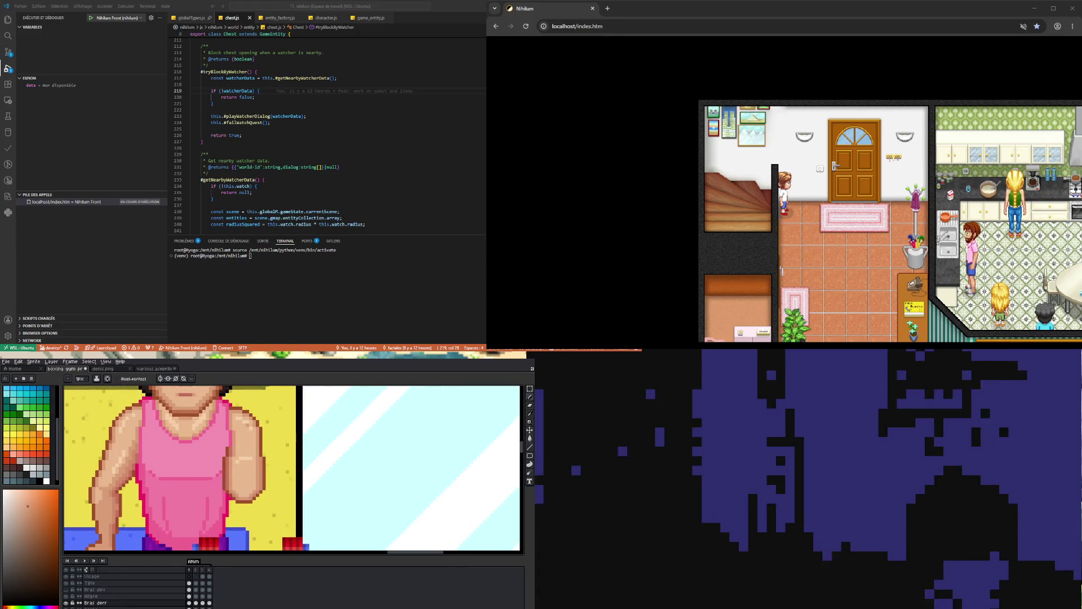
pyautogui.scroll(1, 293, 468)
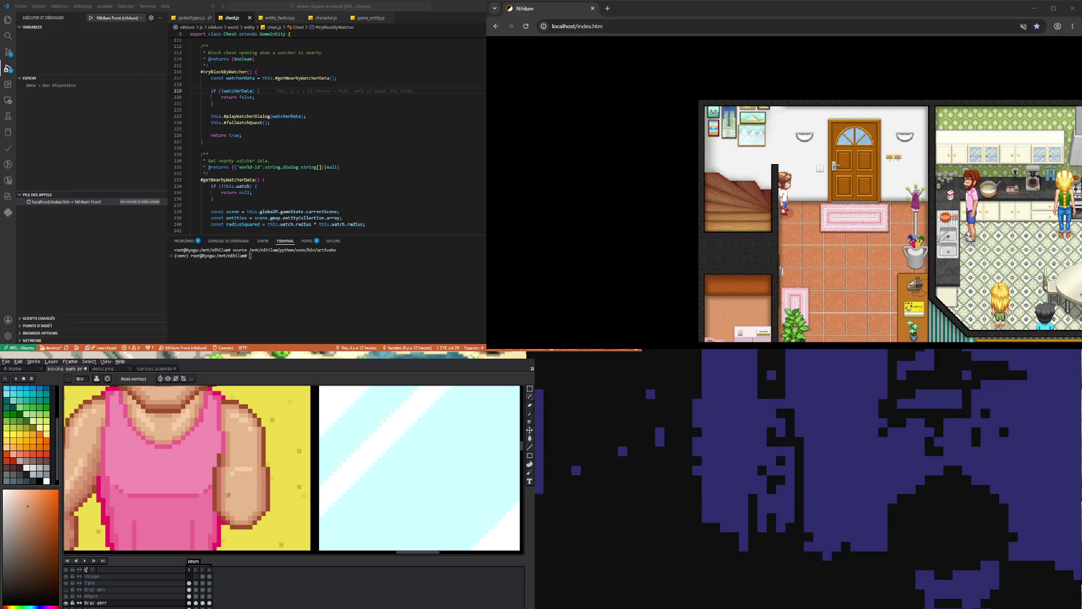
pyautogui.scroll(-3, 183, 494)
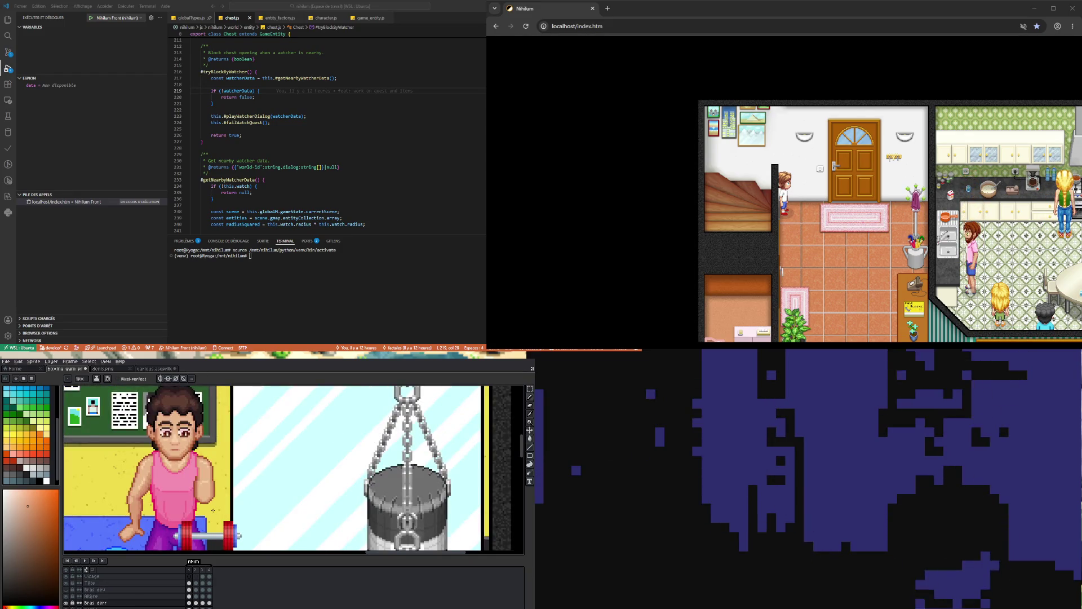
pyautogui.scroll(-2, 212, 470)
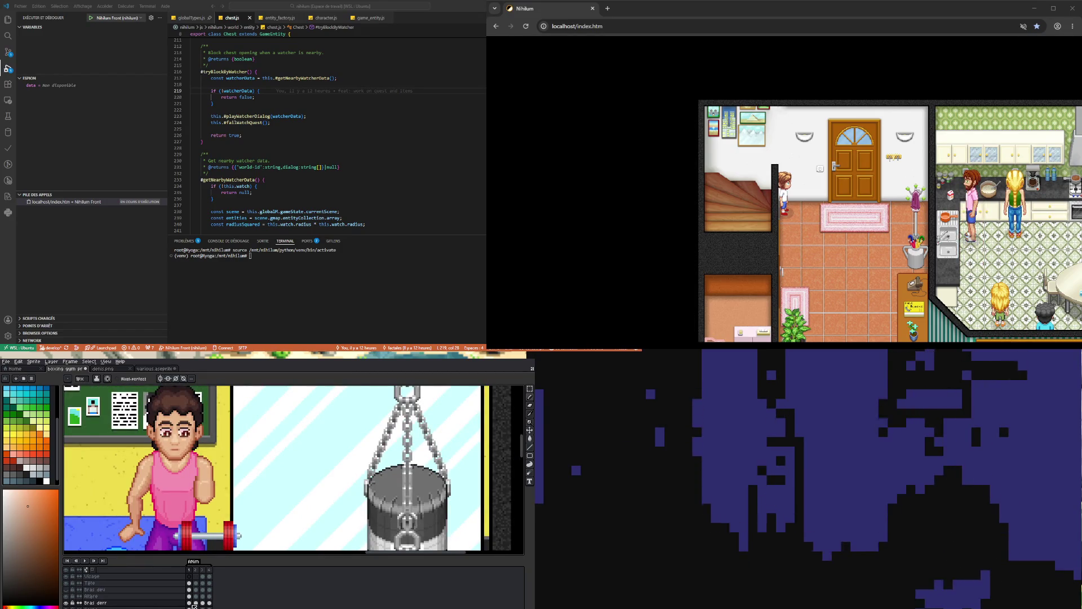
pyautogui.hotkey('shift', 'q')
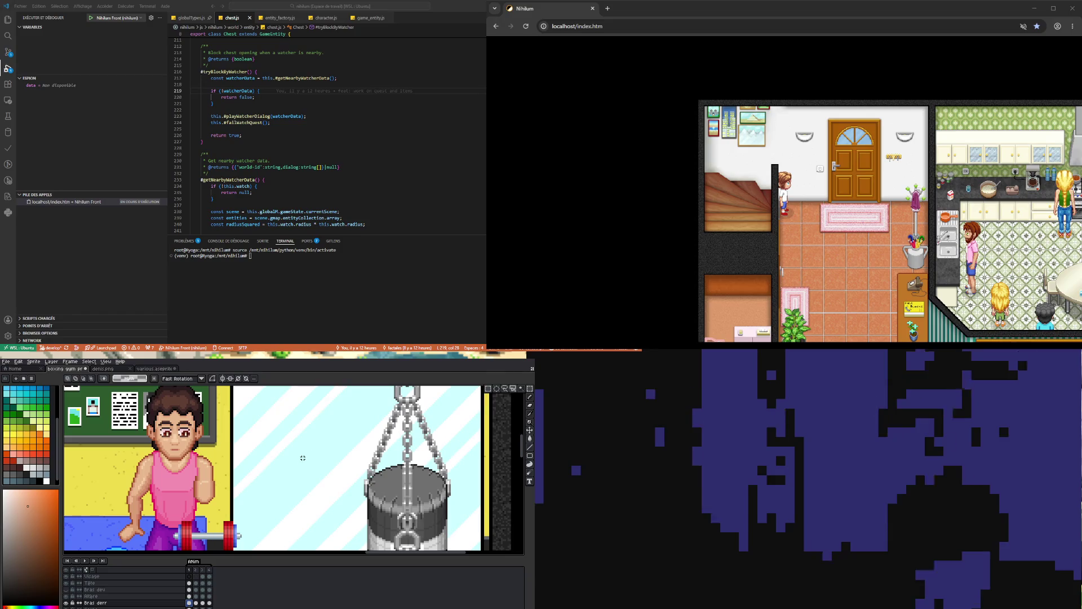
# Draw a polygon selection around the arm and dumbbell, then go to frame 4.
pyautogui.click(184, 508)
pyautogui.click(223, 508)
pyautogui.click(223, 451)
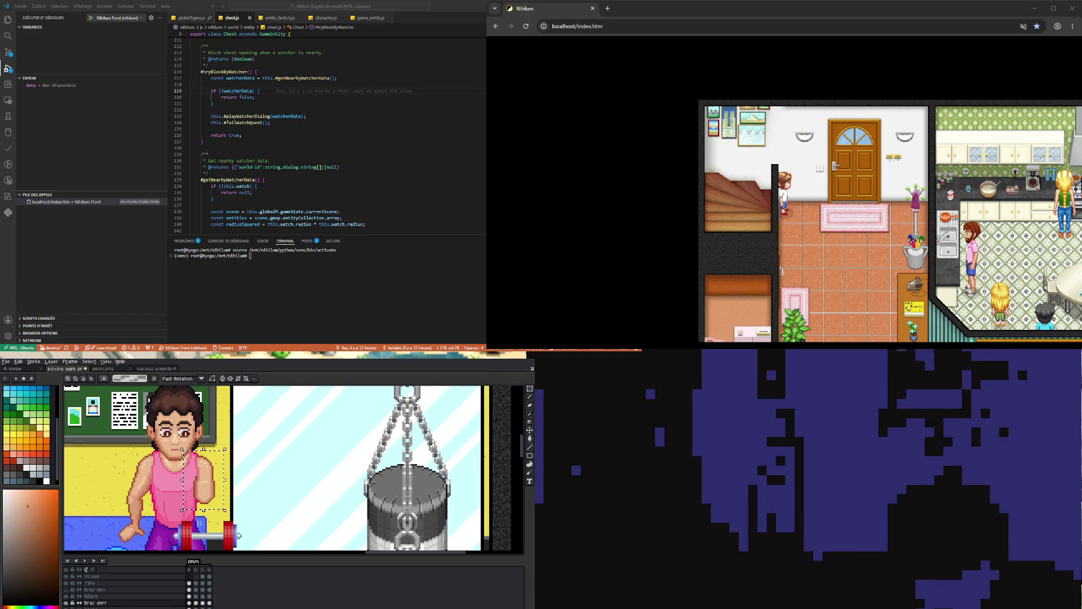
pyautogui.click(196, 603)
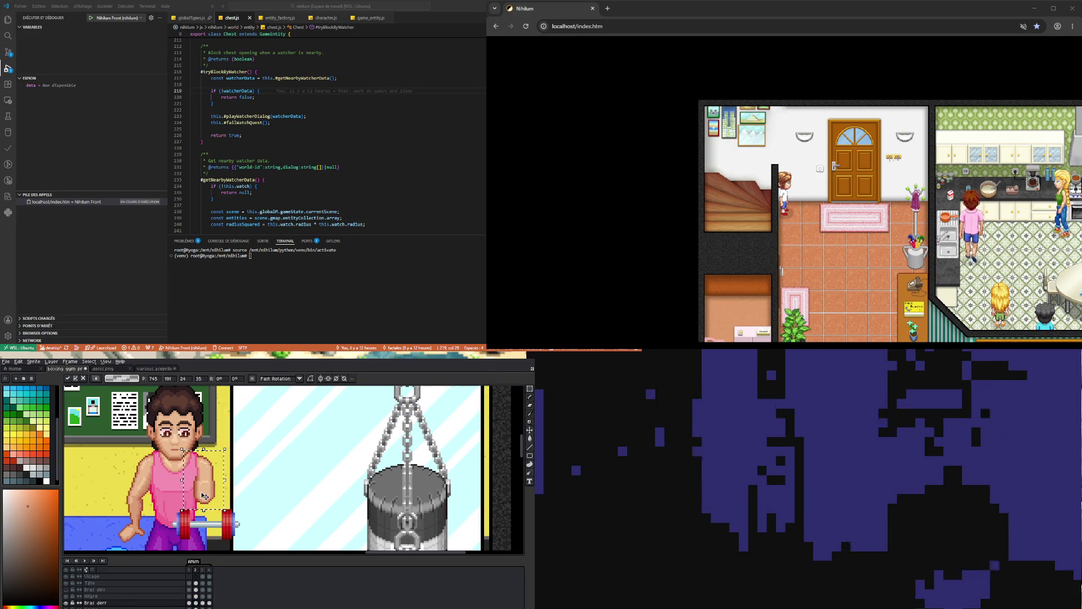
pyautogui.click(202, 602)
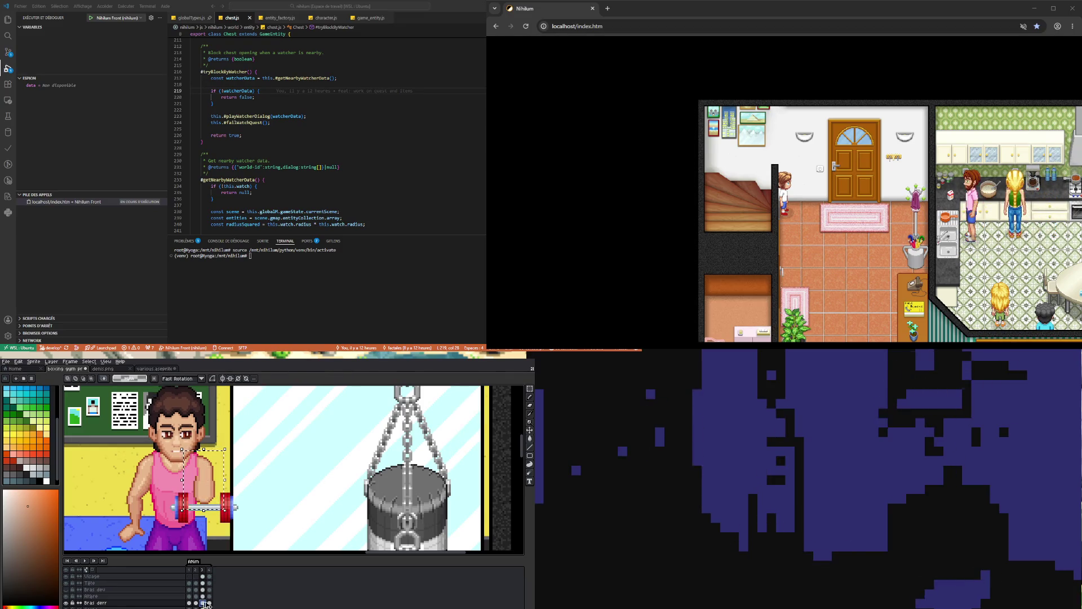
pyautogui.click(210, 602)
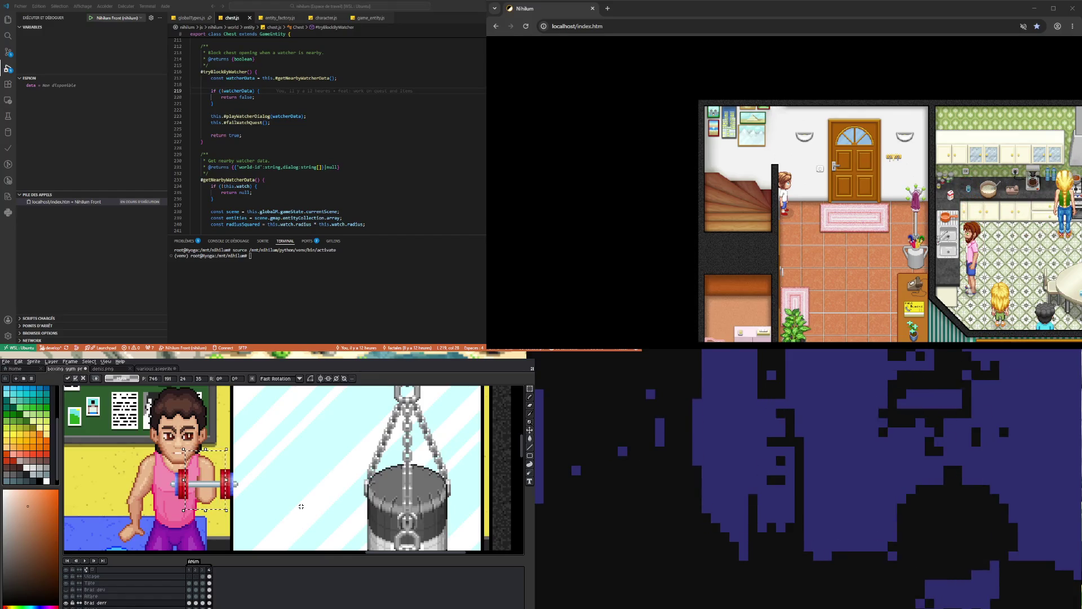
# Nudge the selected dumbbell one pixel right, drop it with Ctrl+D, and return to the Pencil.
pyautogui.press('Right')
pyautogui.hotkey('ctrl', 'd')
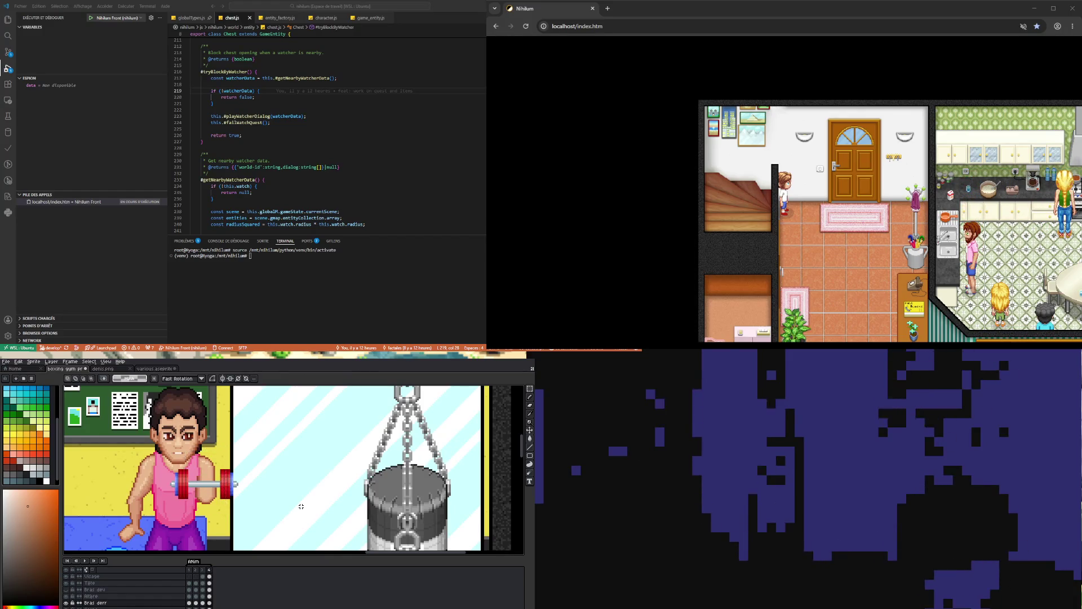
pyautogui.scroll(5, 209, 503)
pyautogui.press('b')
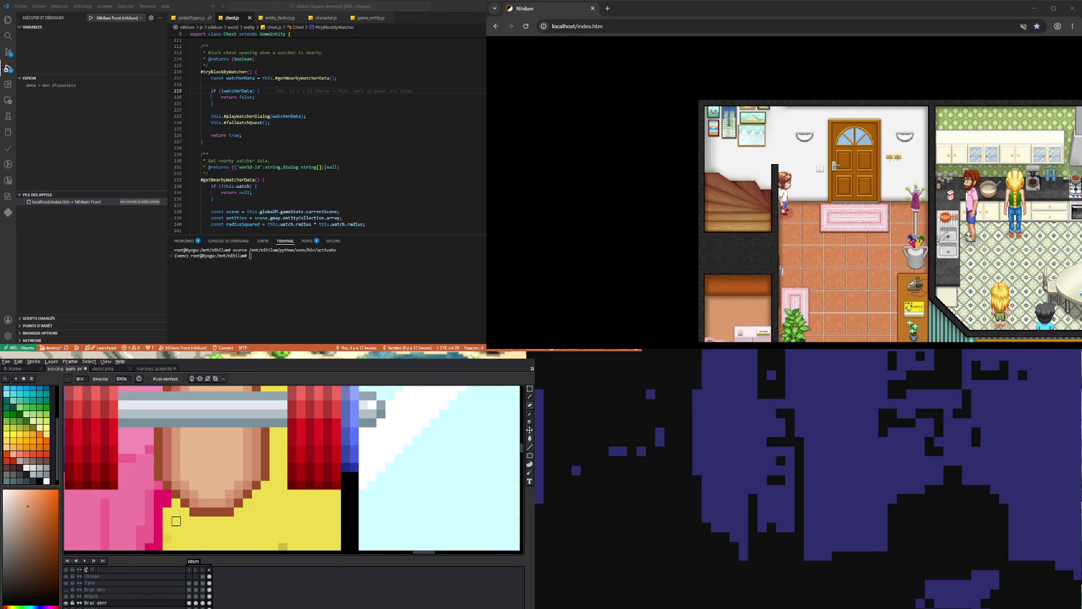
pyautogui.scroll(-2, 175, 521)
# Step through frames 1–4 of the Bras derr layer to check the lift.
pyautogui.press('Left')
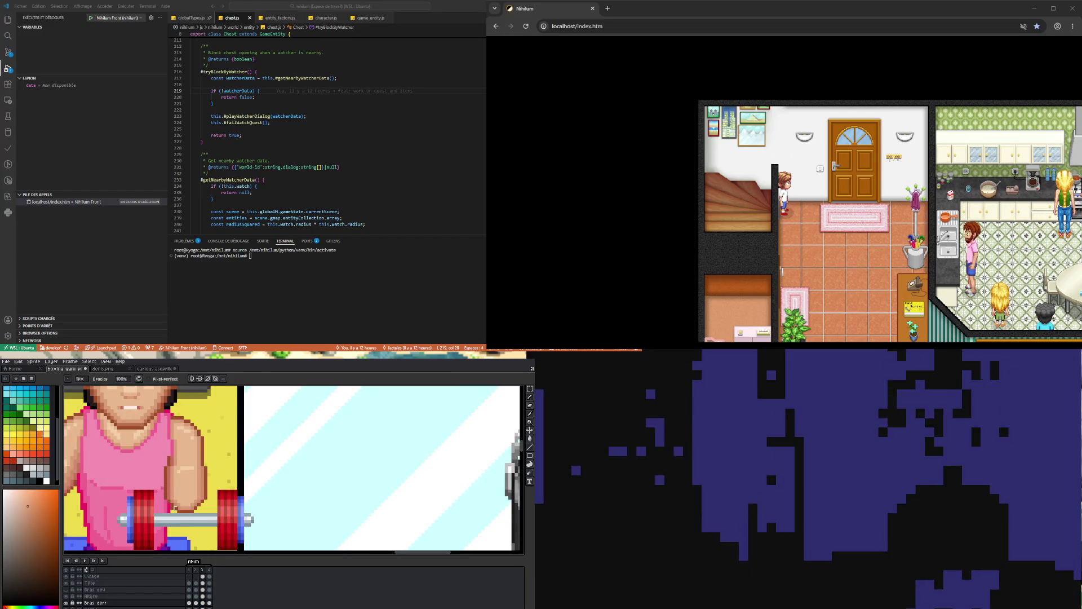
pyautogui.click(197, 603)
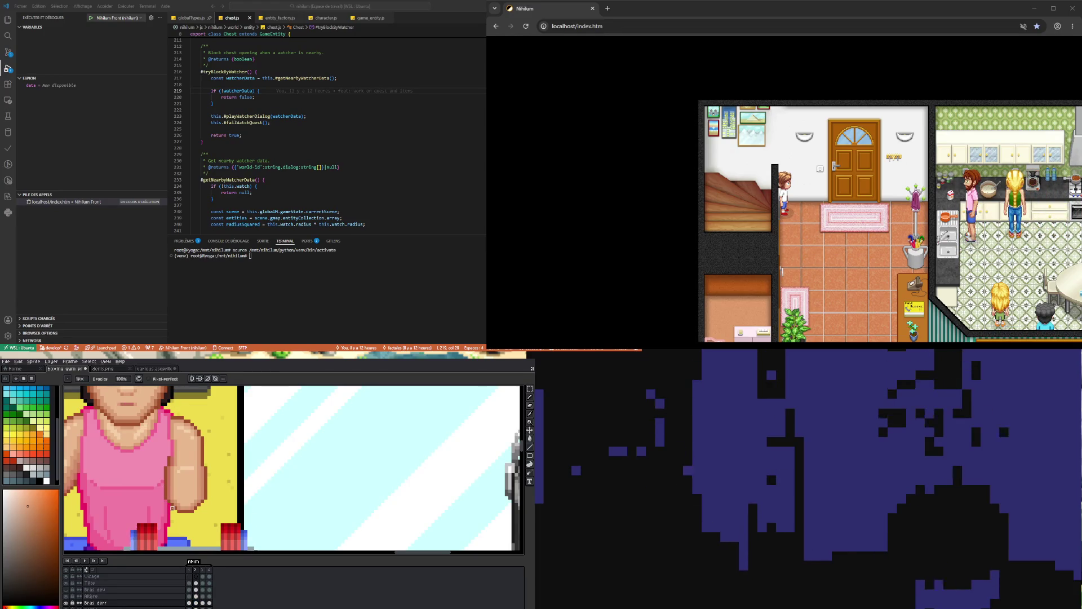
pyautogui.press('Left')
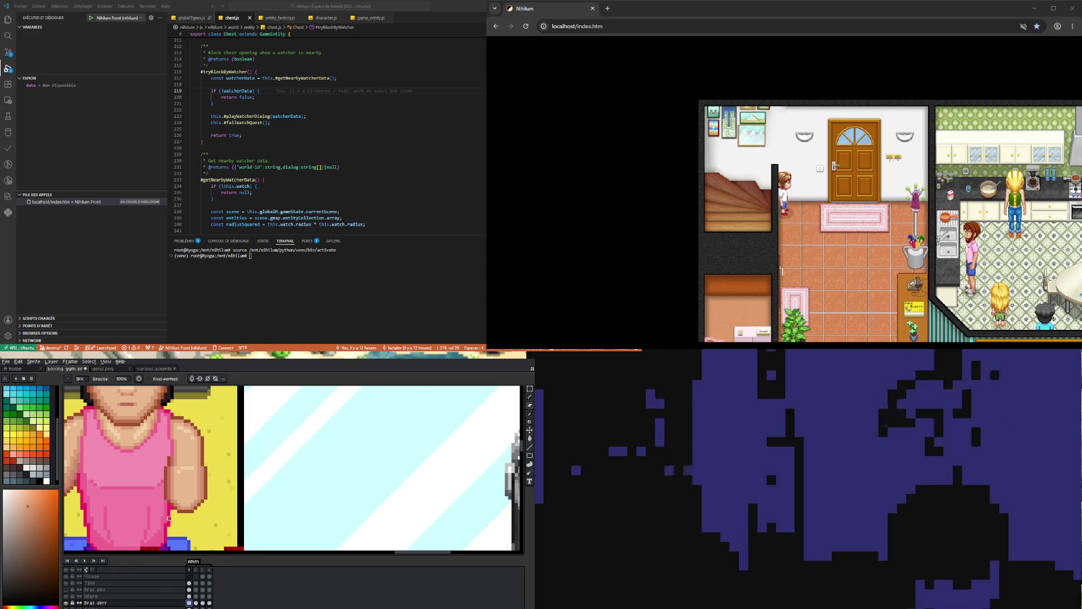
pyautogui.click(196, 602)
pyautogui.click(203, 603)
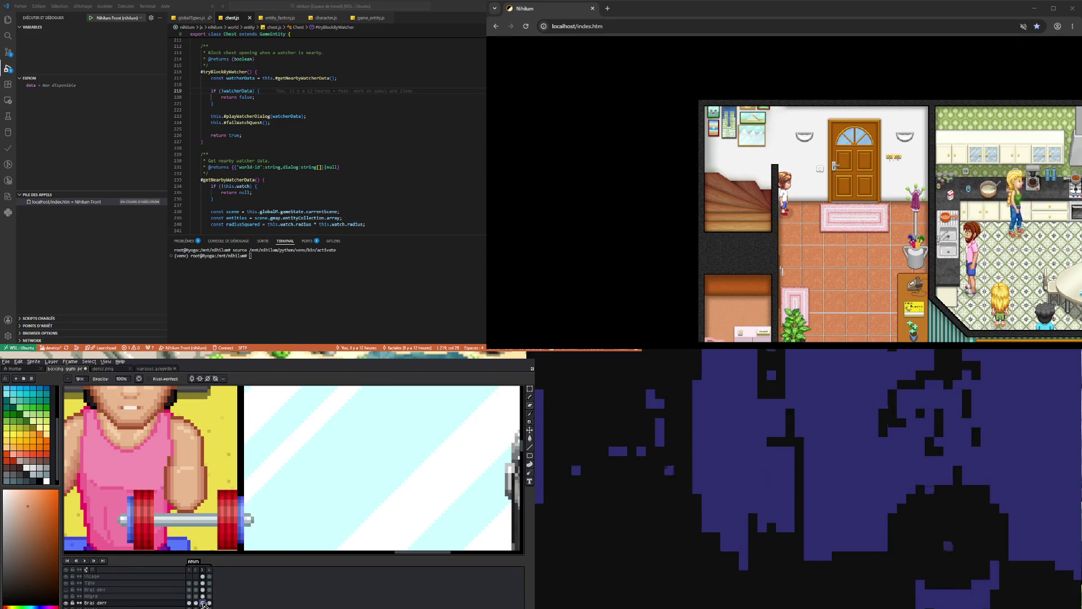
pyautogui.click(209, 602)
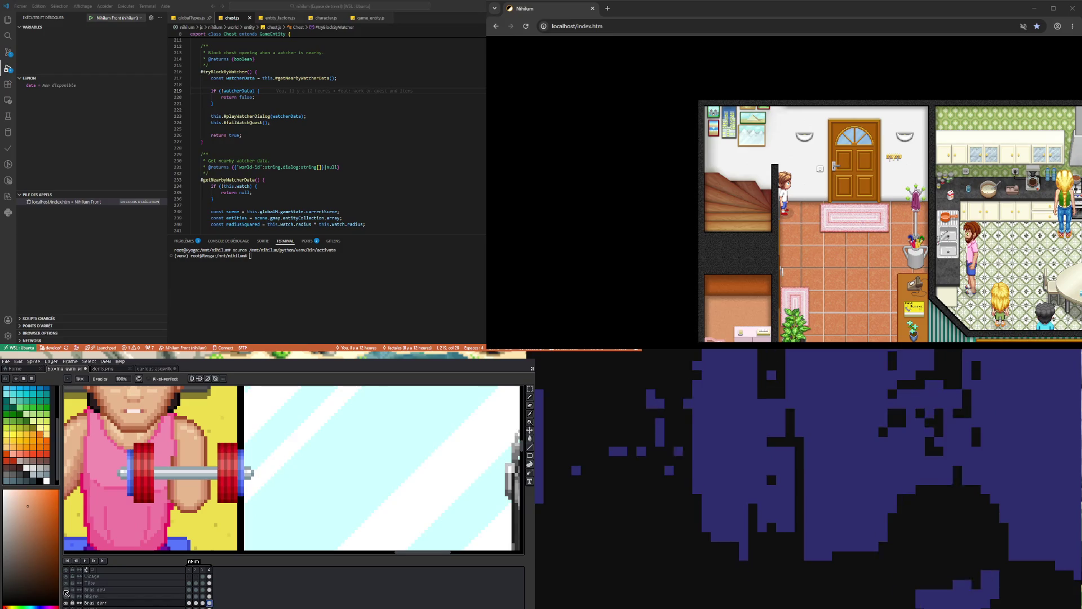
pyautogui.scroll(-3, 183, 475)
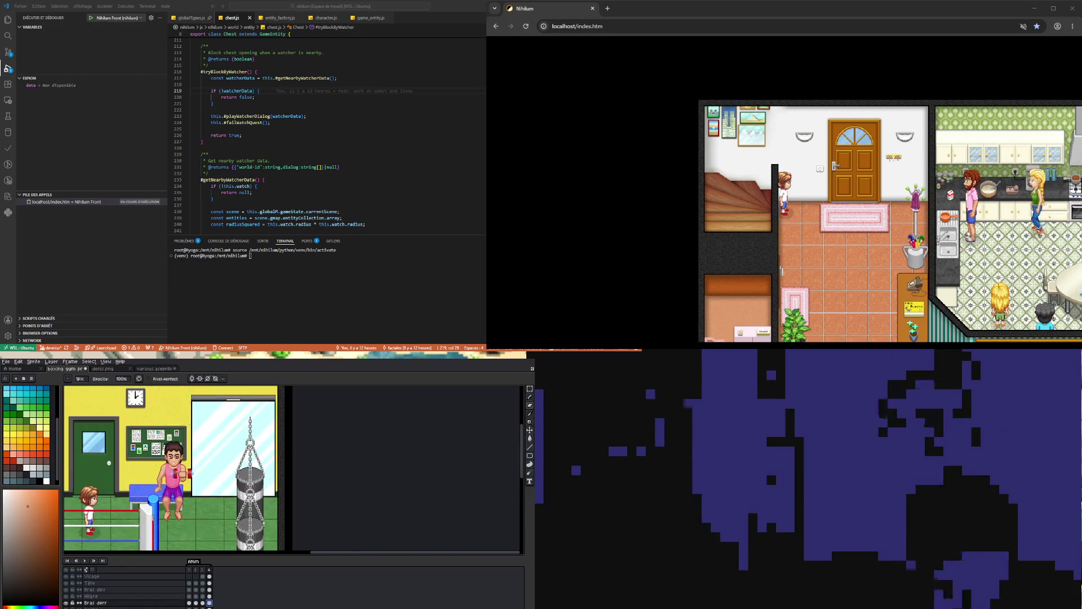
pyautogui.scroll(2, 183, 476)
pyautogui.scroll(1, 225, 463)
pyautogui.scroll(2, 225, 463)
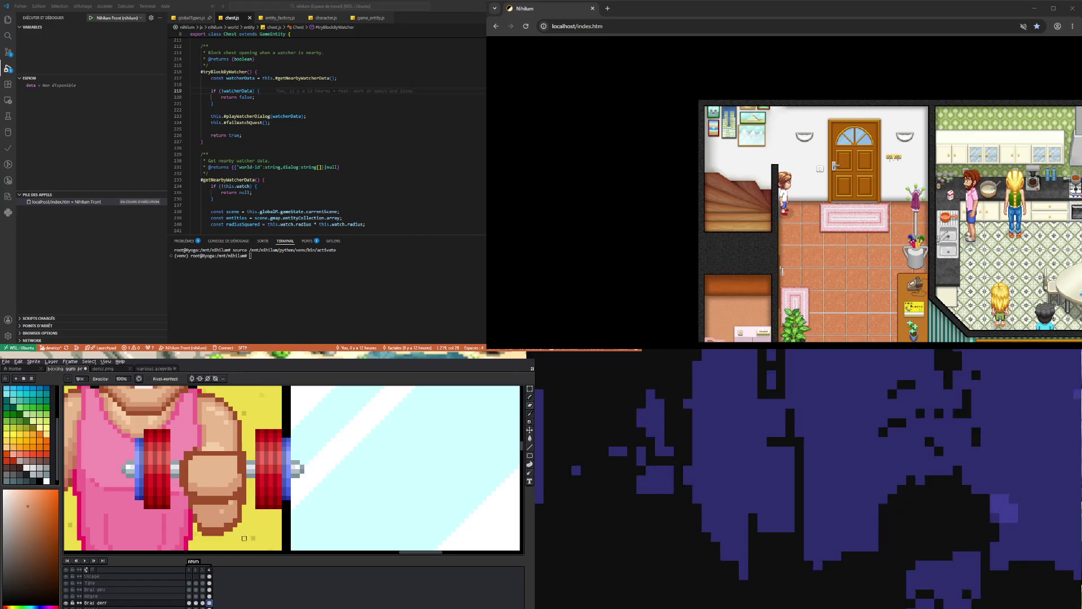
pyautogui.scroll(-2, 250, 486)
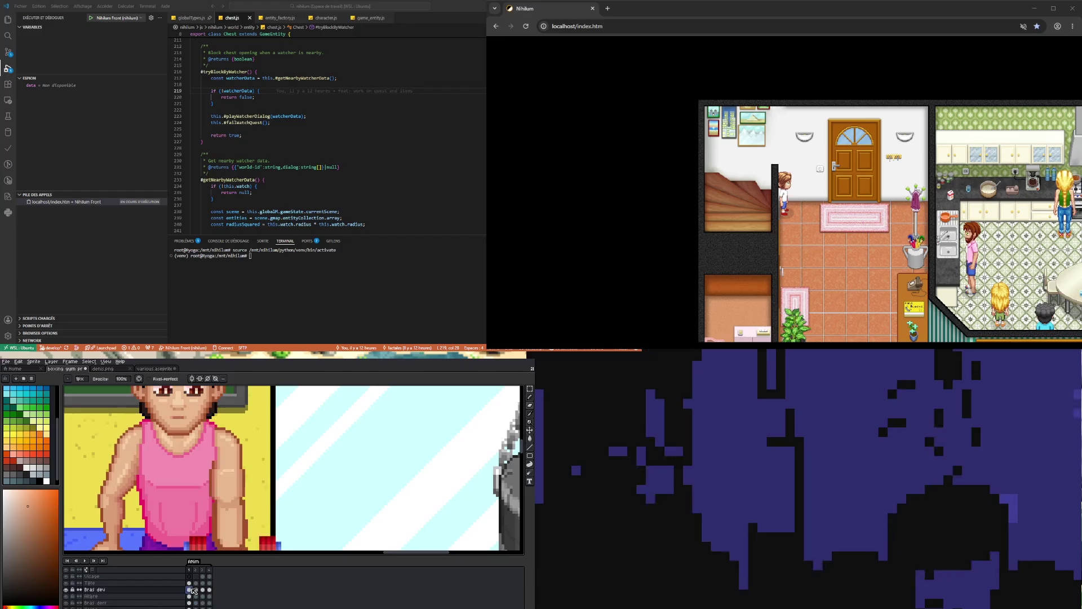
# On Bras dev frame 1, repaint the forearm with colours sampled from the arm.
pyautogui.scroll(-2, 232, 500)
pyautogui.scroll(4, 231, 500)
pyautogui.keyDown('ctrl'); pyautogui.click(232, 500); pyautogui.keyUp('ctrl')
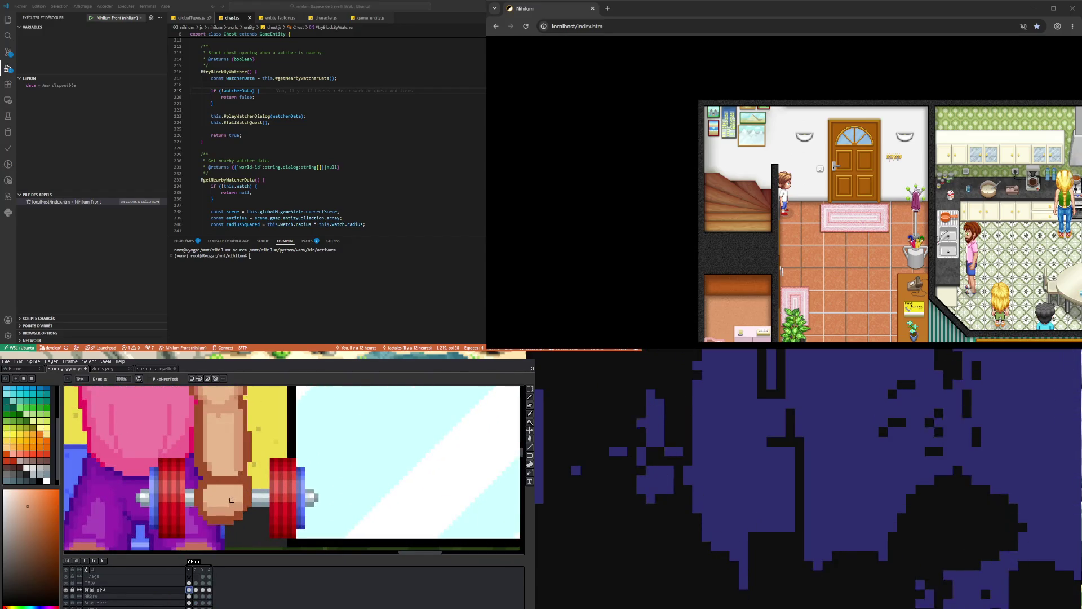
pyautogui.press('i')
pyautogui.scroll(-2, 211, 445)
pyautogui.scroll(3, 228, 427)
pyautogui.press('b')
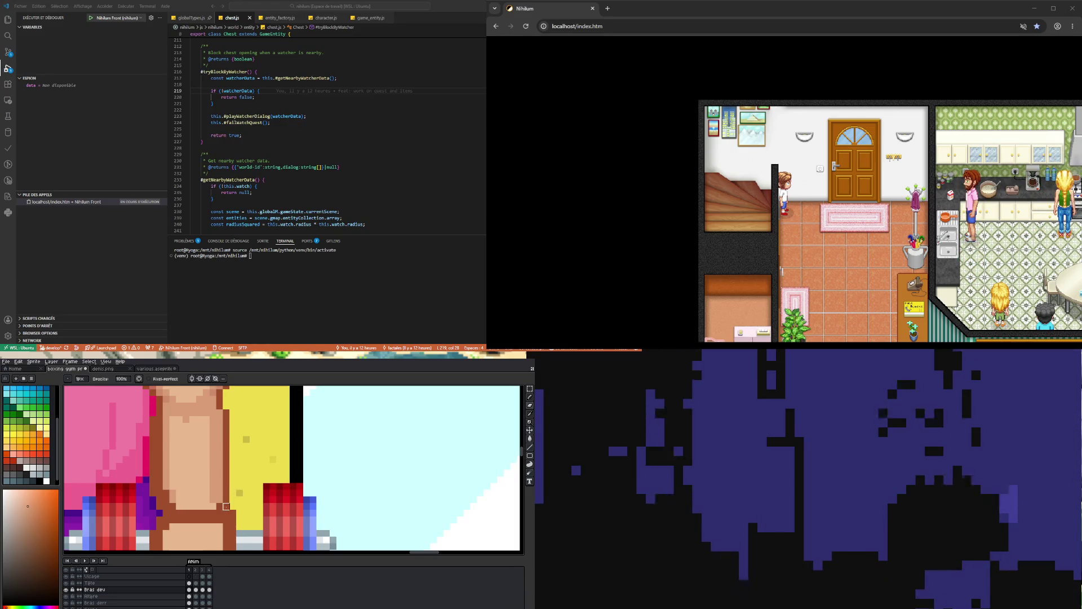
pyautogui.scroll(-2, 256, 462)
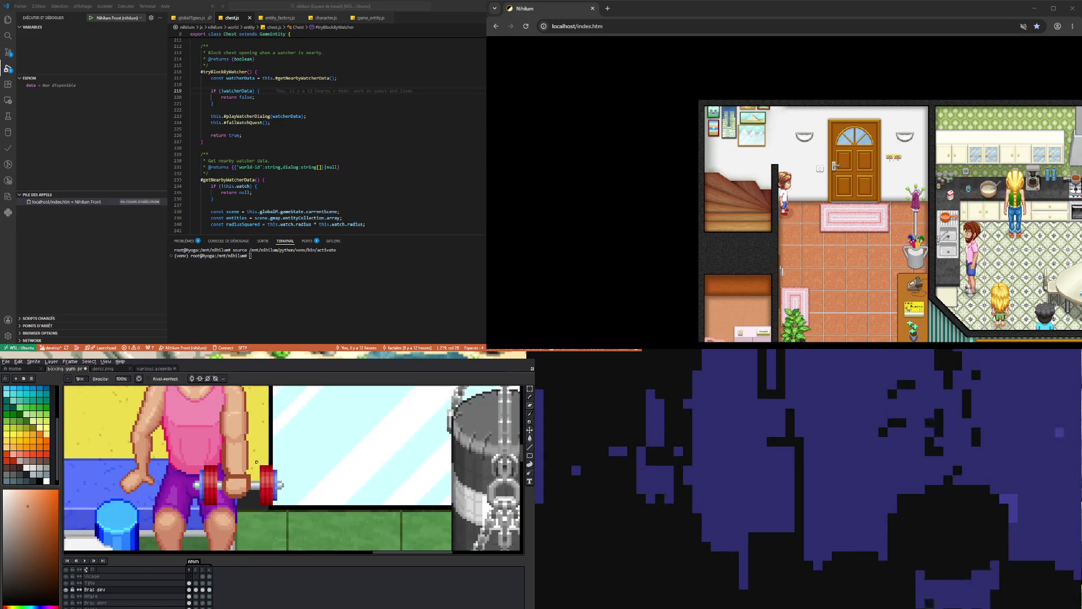
pyautogui.scroll(2, 239, 470)
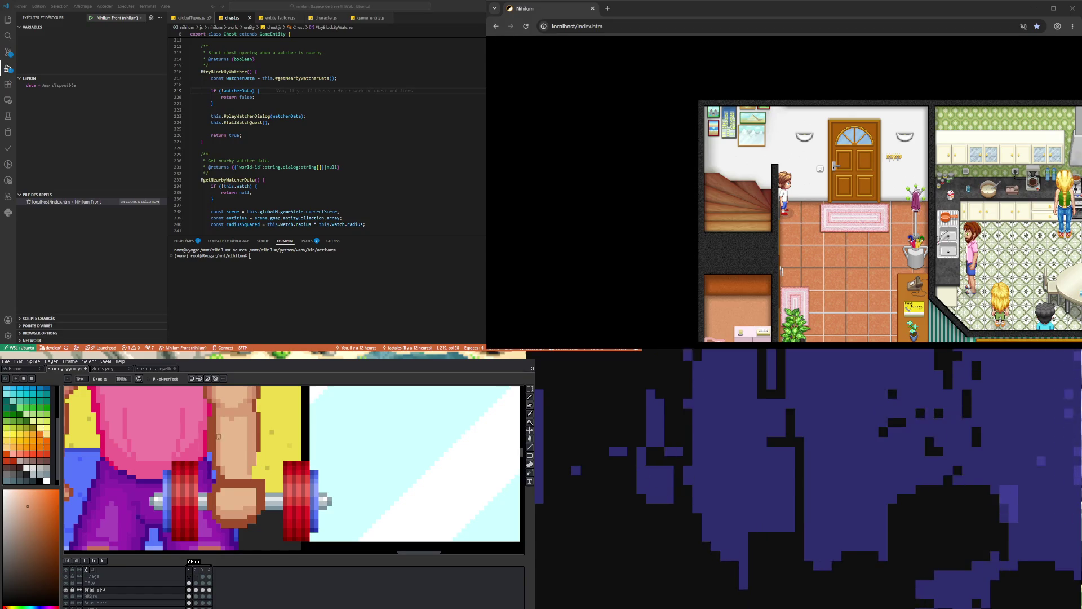
pyautogui.press('i')
pyautogui.scroll(-1, 225, 432)
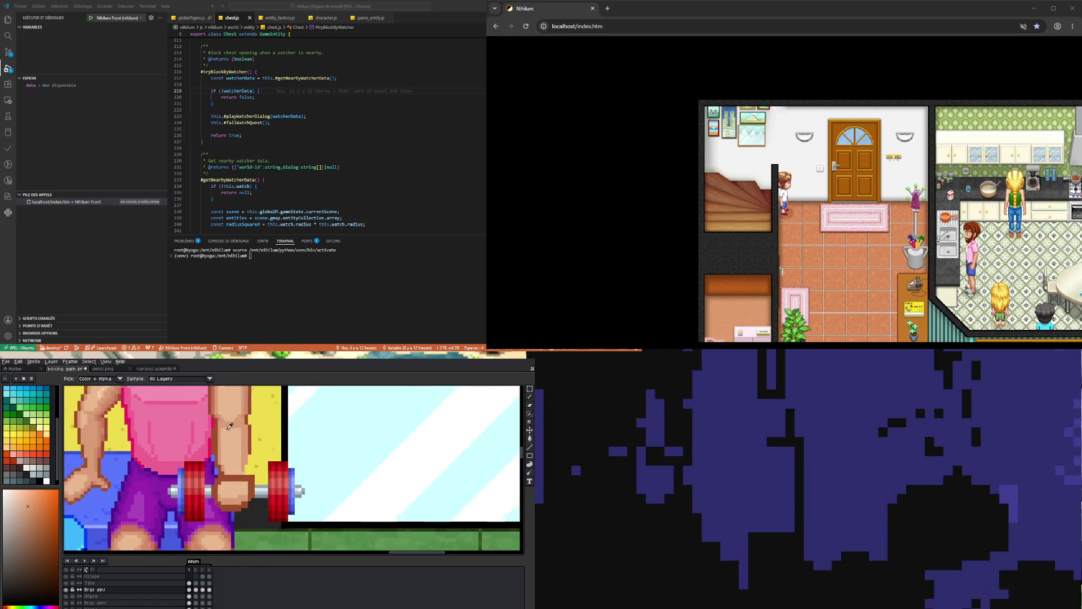
pyautogui.scroll(1, 230, 426)
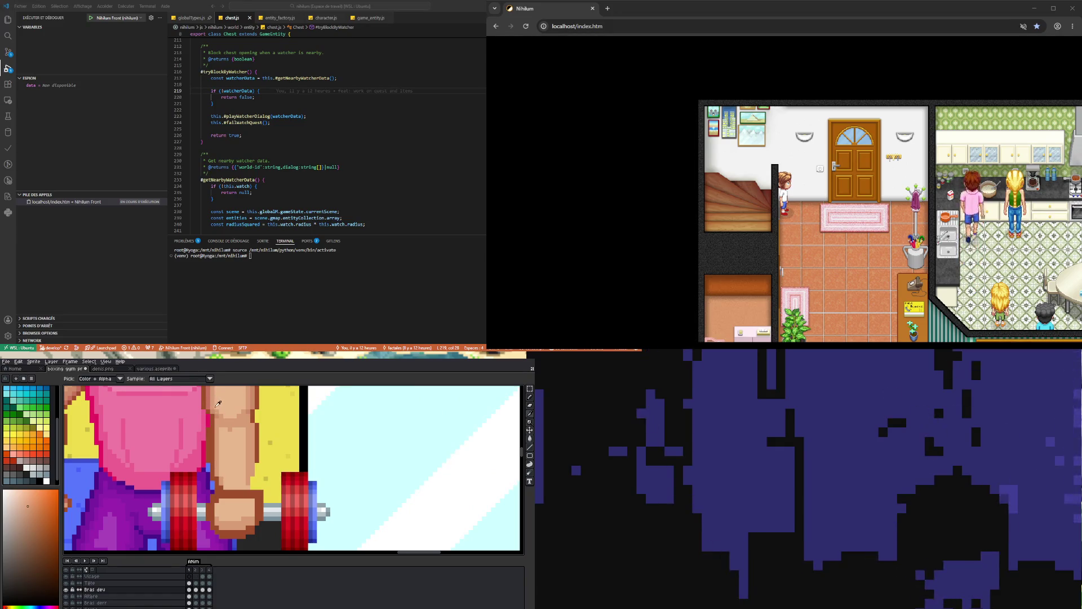
pyautogui.press('b')
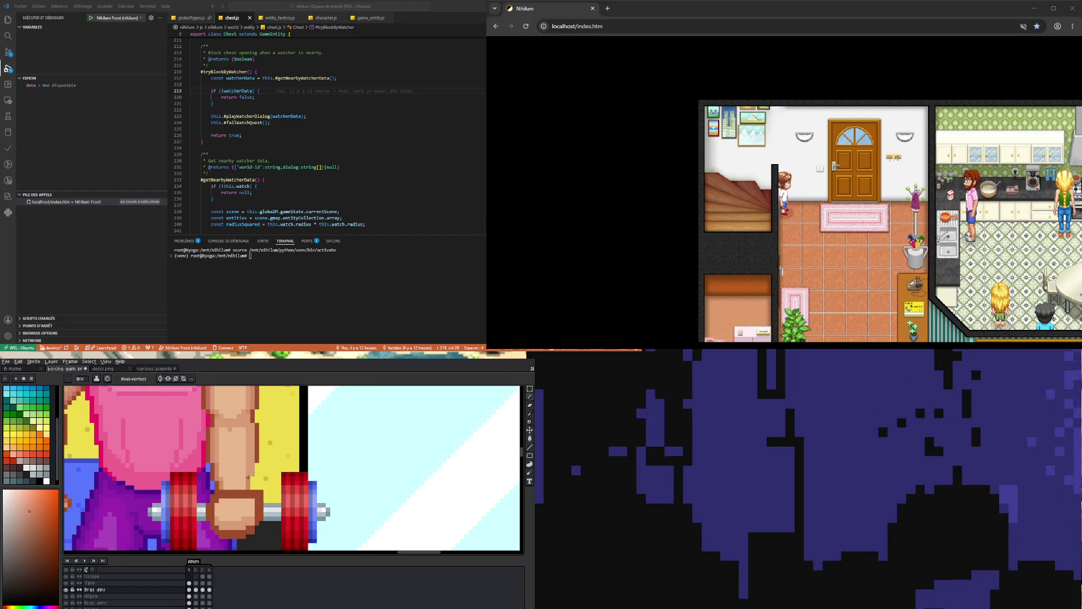
# Erase stray pixels and reshade the forearm with a darker sampled skin shade.
pyautogui.scroll(-2, 251, 475)
pyautogui.scroll(3, 250, 476)
pyautogui.press('i')
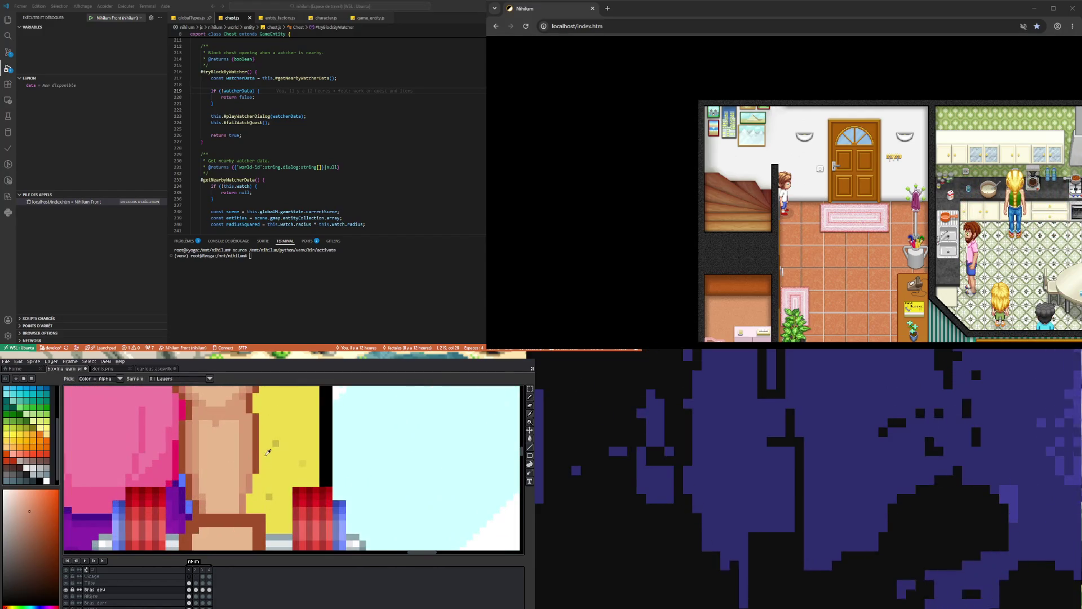
pyautogui.press('b')
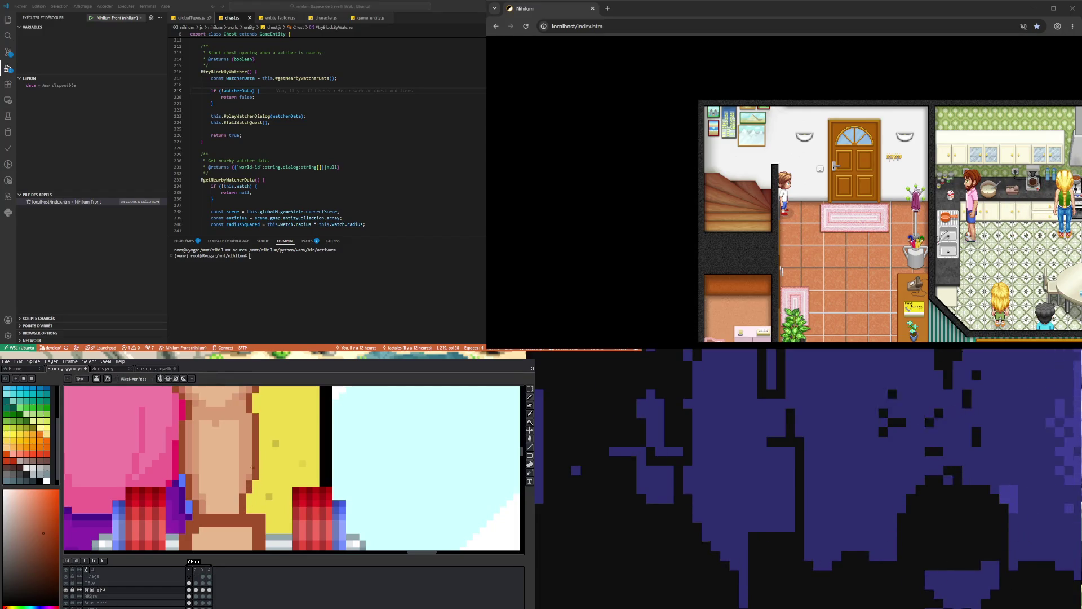
pyautogui.press('e')
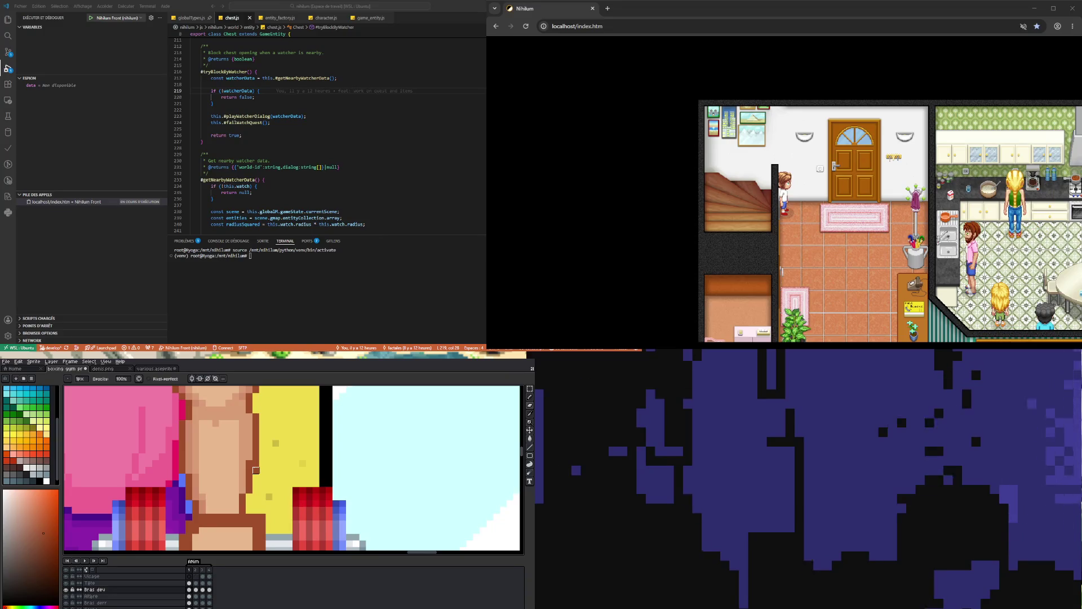
pyautogui.scroll(-3, 256, 510)
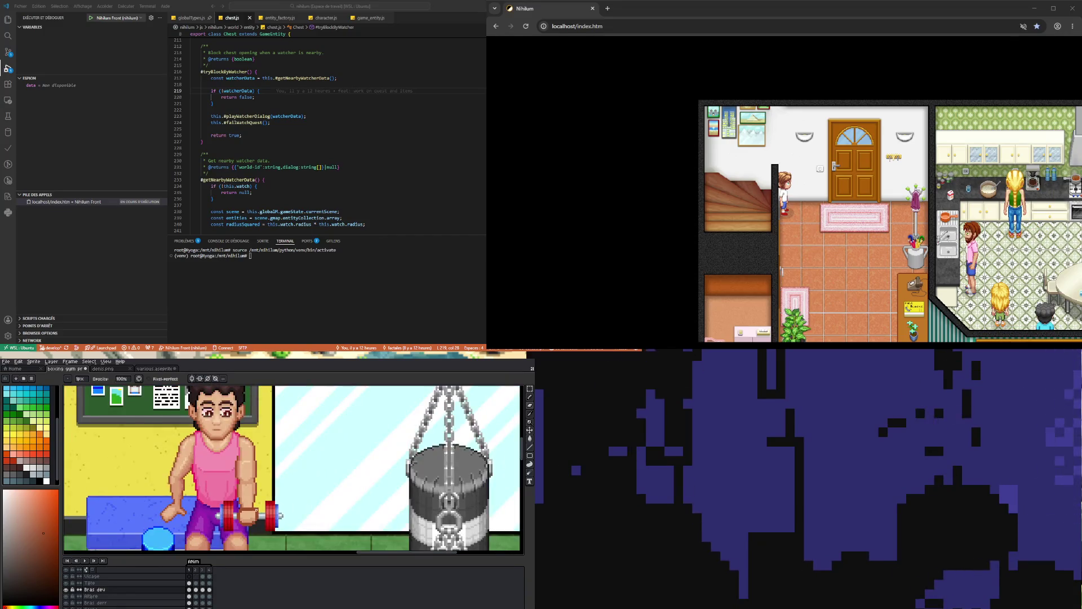
pyautogui.scroll(4, 273, 458)
pyautogui.press('i')
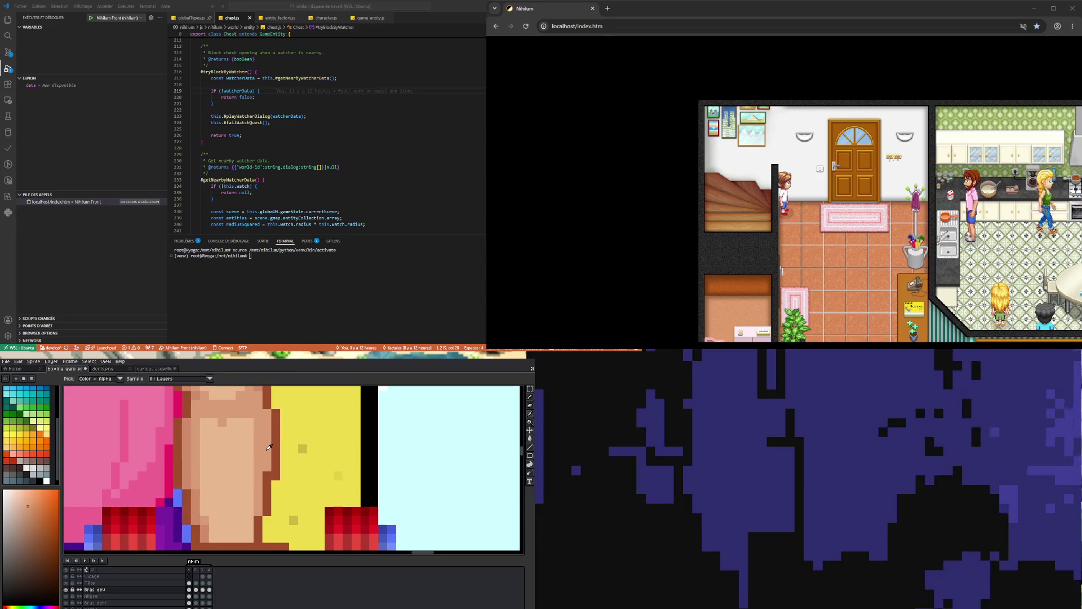
pyautogui.scroll(-2, 274, 458)
pyautogui.scroll(1, 268, 415)
pyautogui.click(269, 415)
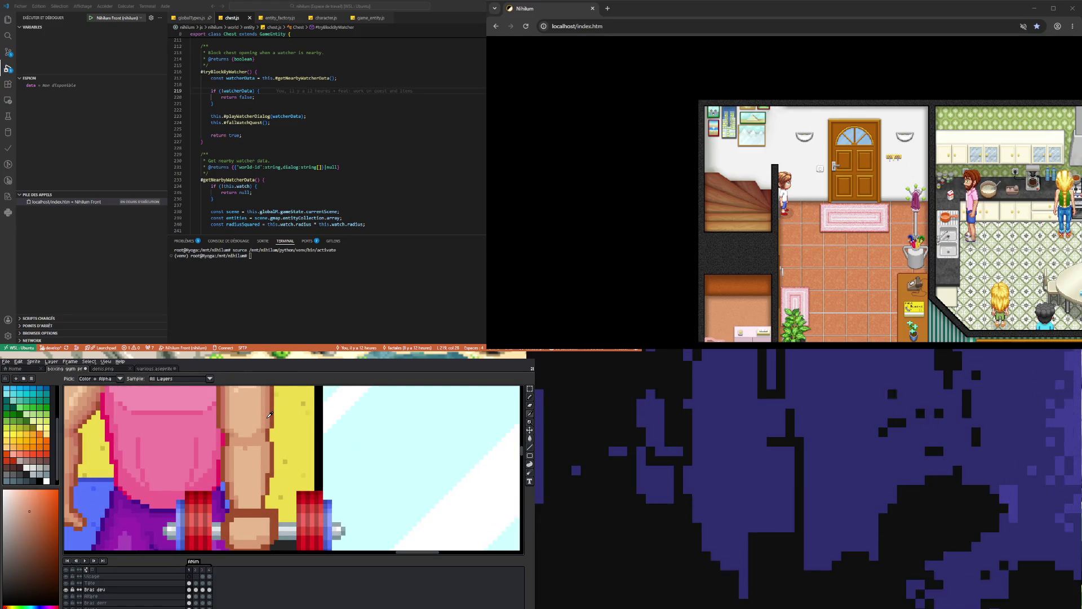
pyautogui.press('b')
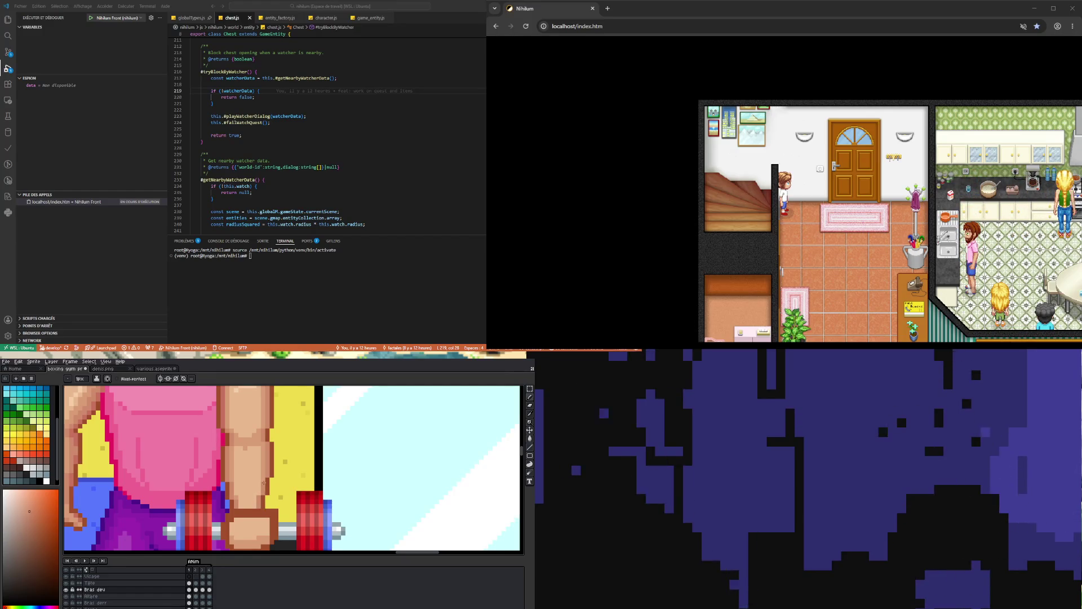
# Redraw the fist around the dumbbell bar using skin shades sampled from it.
pyautogui.scroll(2, 266, 465)
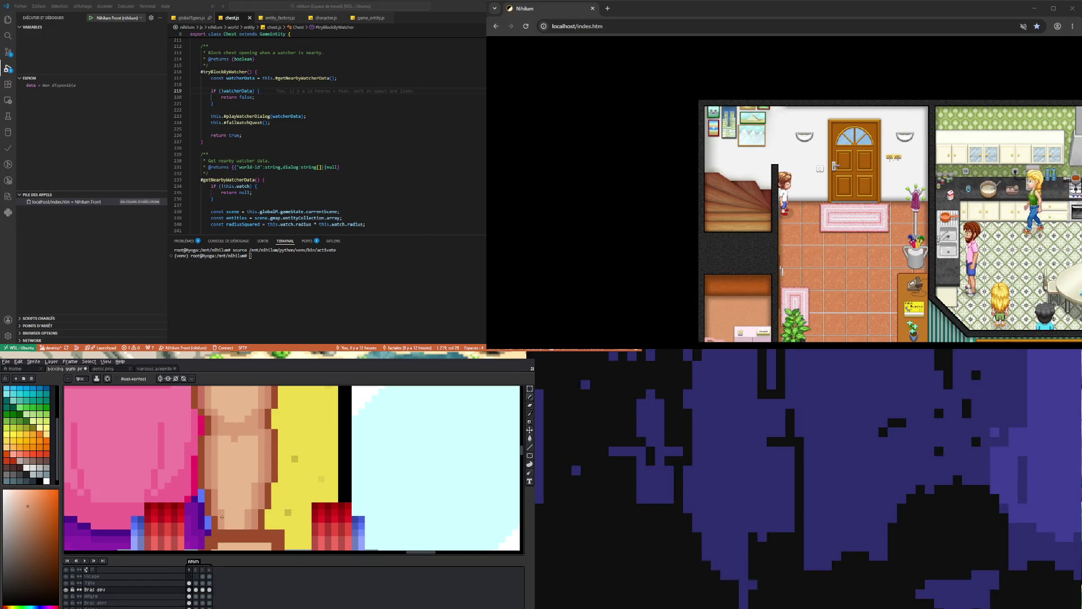
pyautogui.press('i')
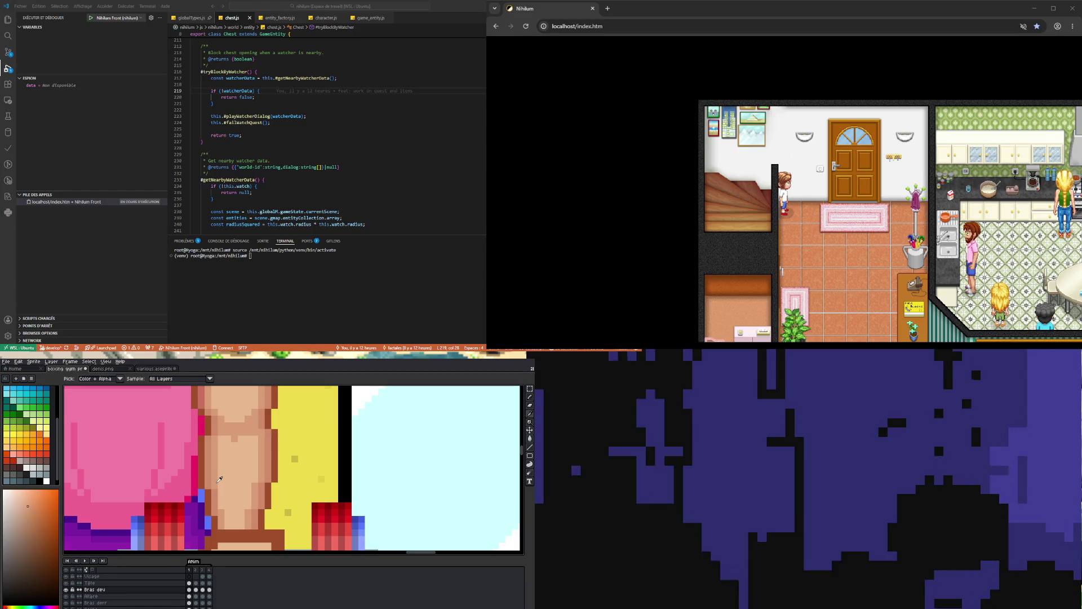
pyautogui.press('b')
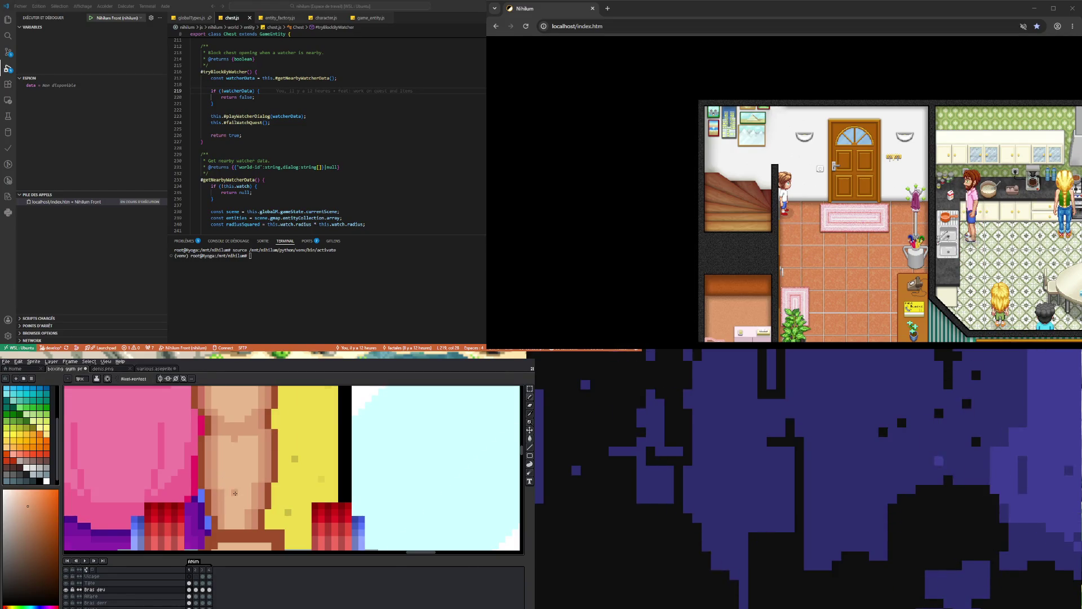
pyautogui.scroll(-3, 235, 493)
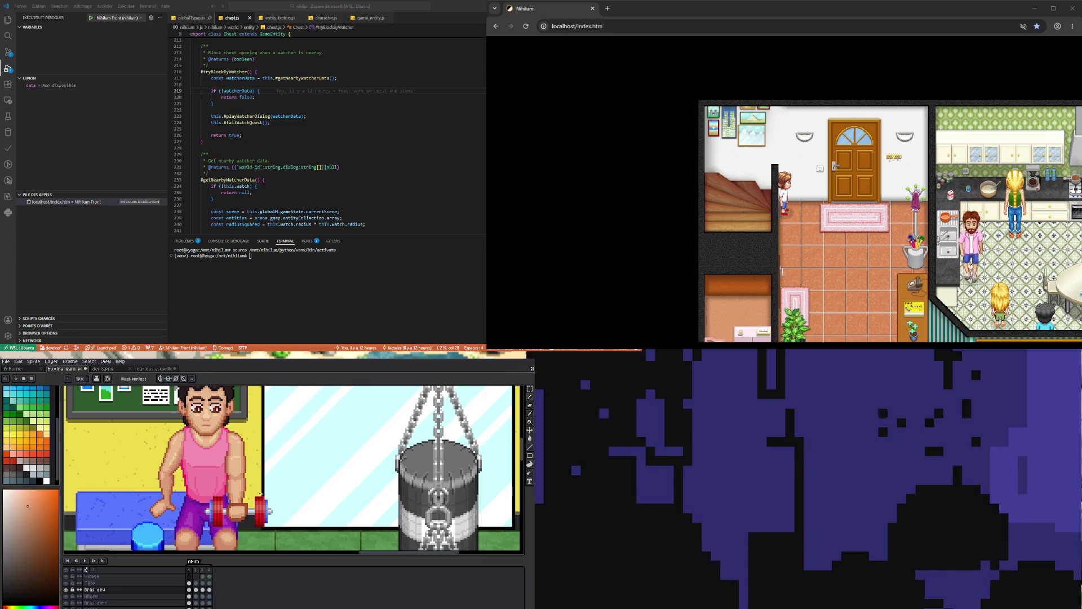
pyautogui.scroll(3, 230, 488)
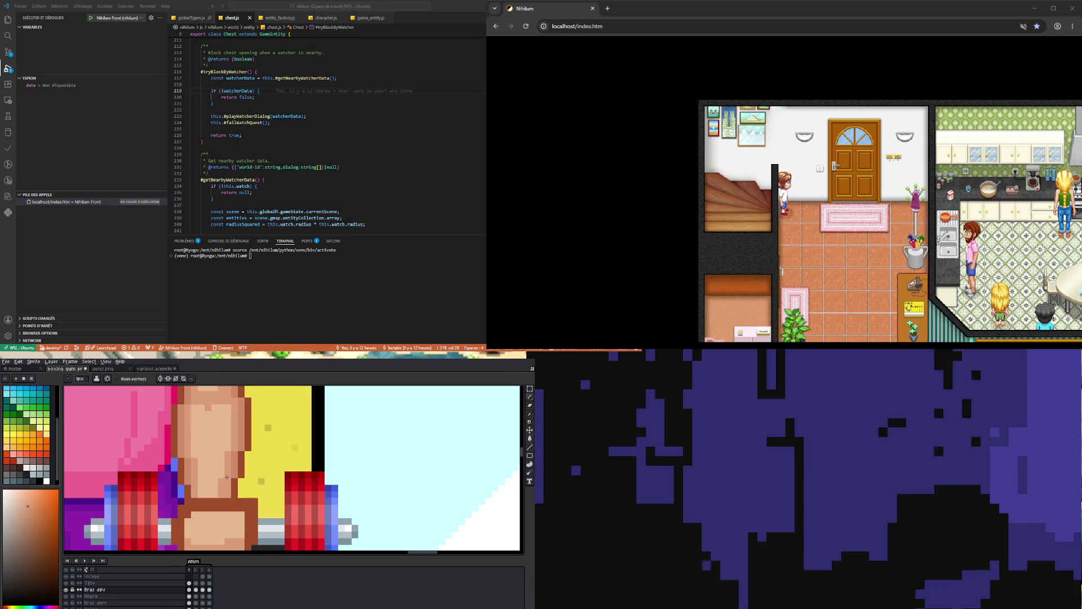
pyautogui.keyDown('alt'); pyautogui.click(228, 495); pyautogui.keyUp('alt')
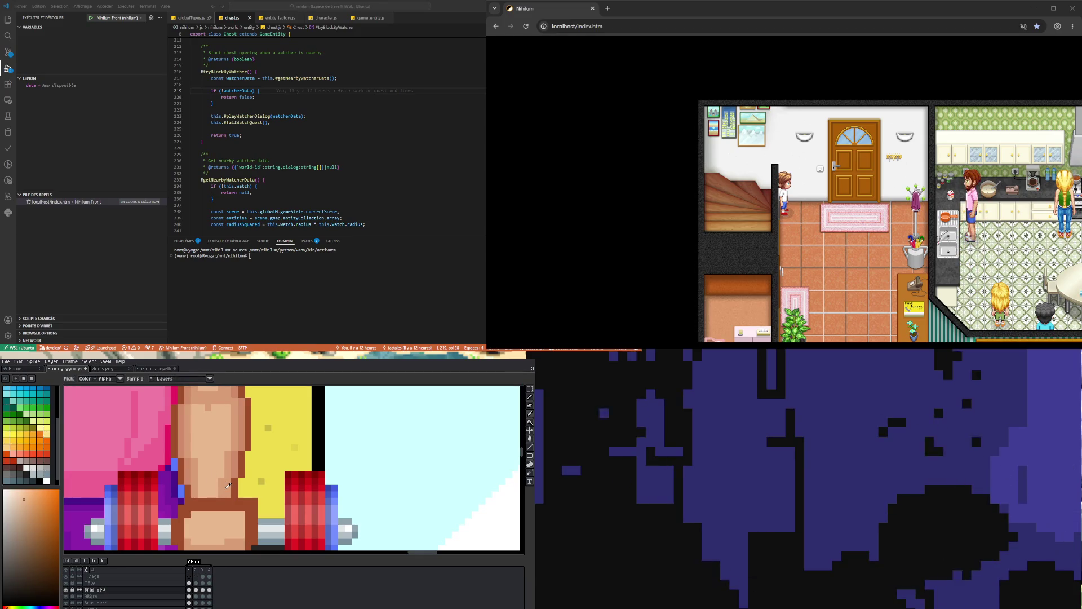
pyautogui.scroll(-3, 223, 477)
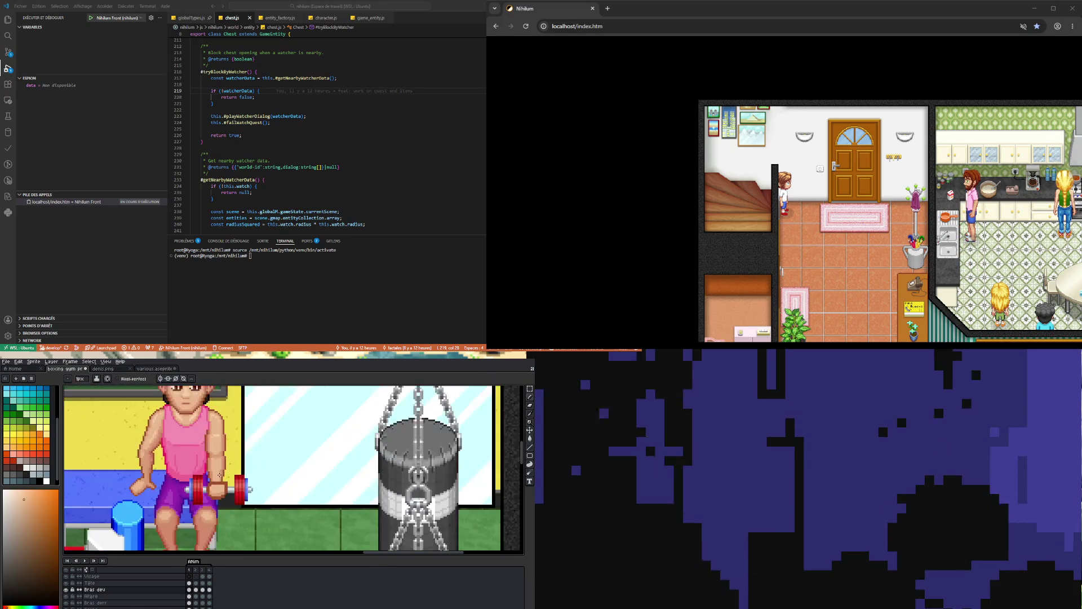
# Zoom in and out until the fist gripping the red dumbbell fills the view.
pyautogui.scroll(2, 233, 492)
pyautogui.scroll(2, 234, 490)
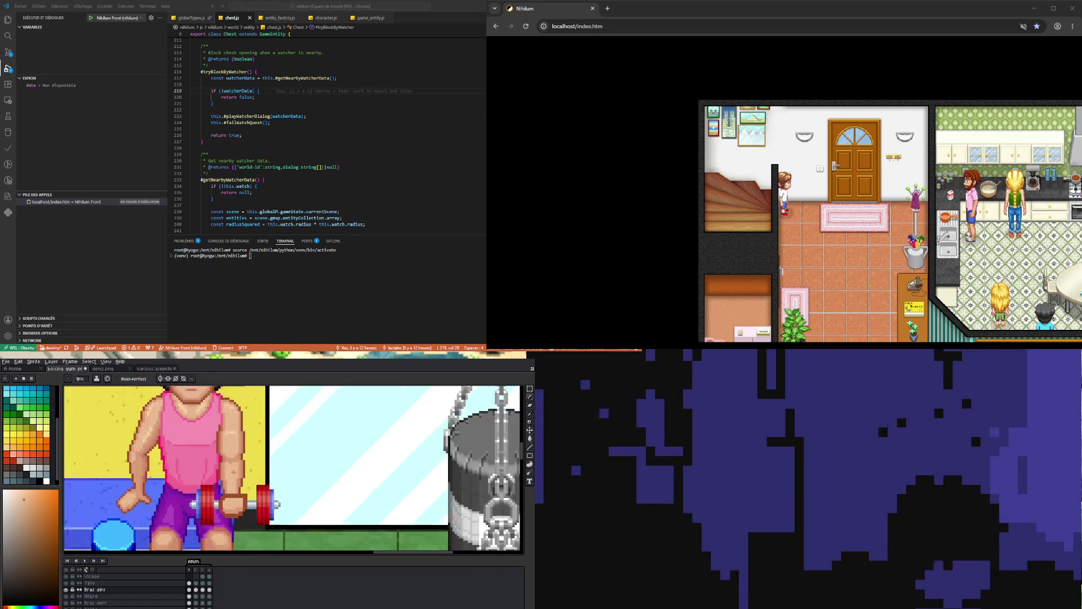
pyautogui.scroll(-2, 237, 486)
pyautogui.scroll(2, 243, 481)
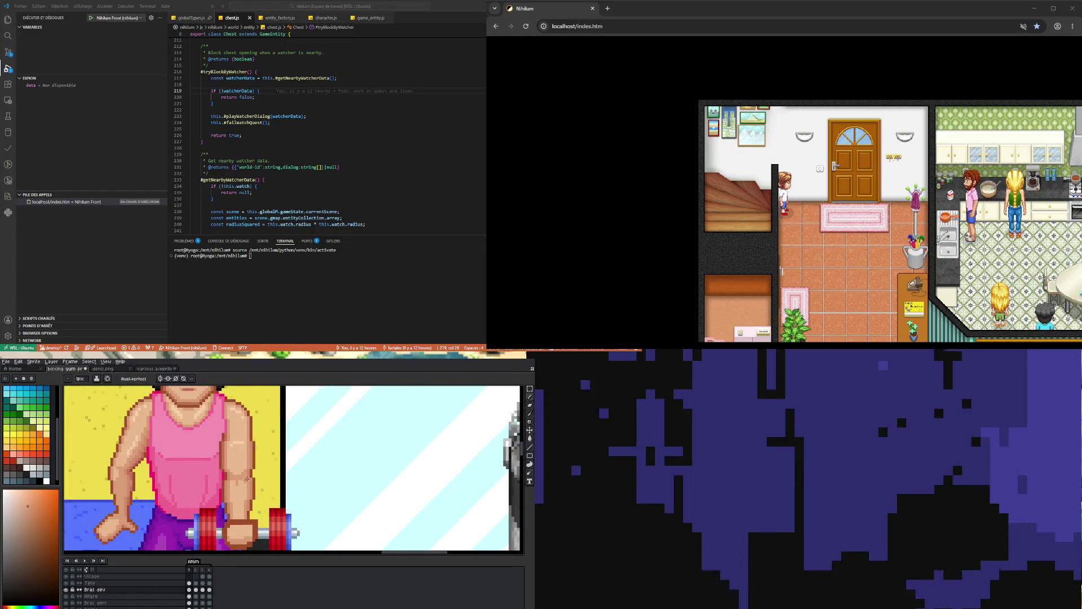
pyautogui.scroll(-2, 280, 475)
pyautogui.scroll(2, 280, 475)
pyautogui.scroll(2, 277, 466)
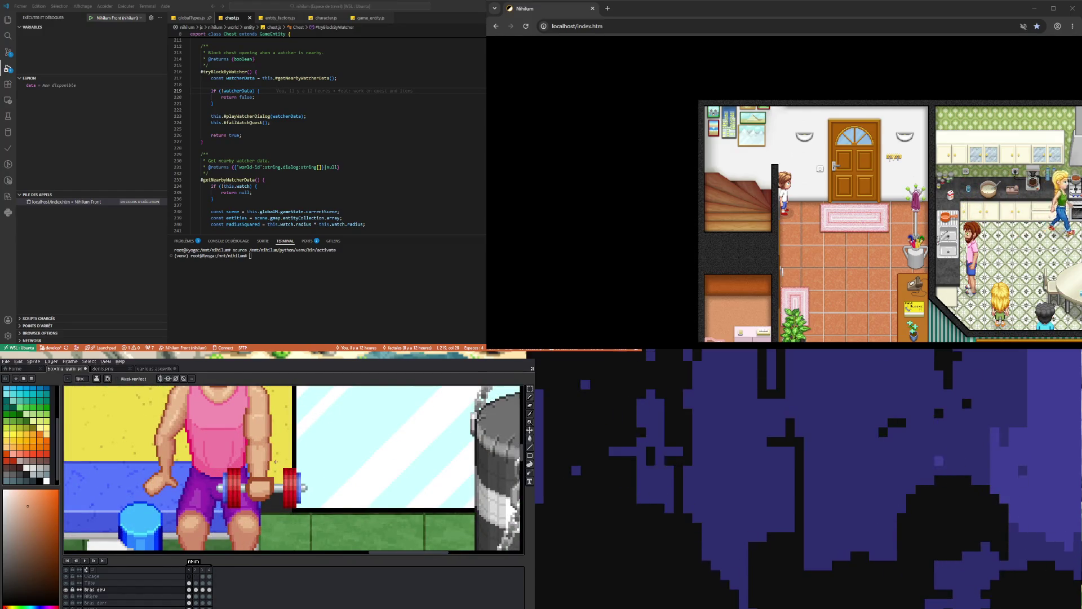
pyautogui.scroll(-2, 276, 463)
pyautogui.scroll(3, 269, 468)
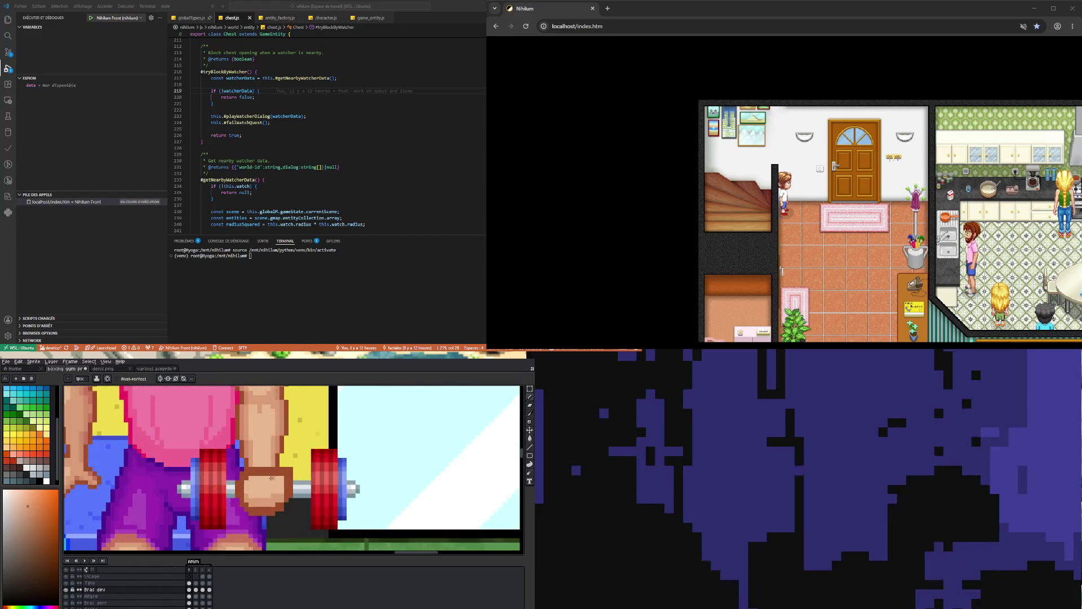
pyautogui.scroll(-2, 269, 468)
pyautogui.scroll(2, 264, 476)
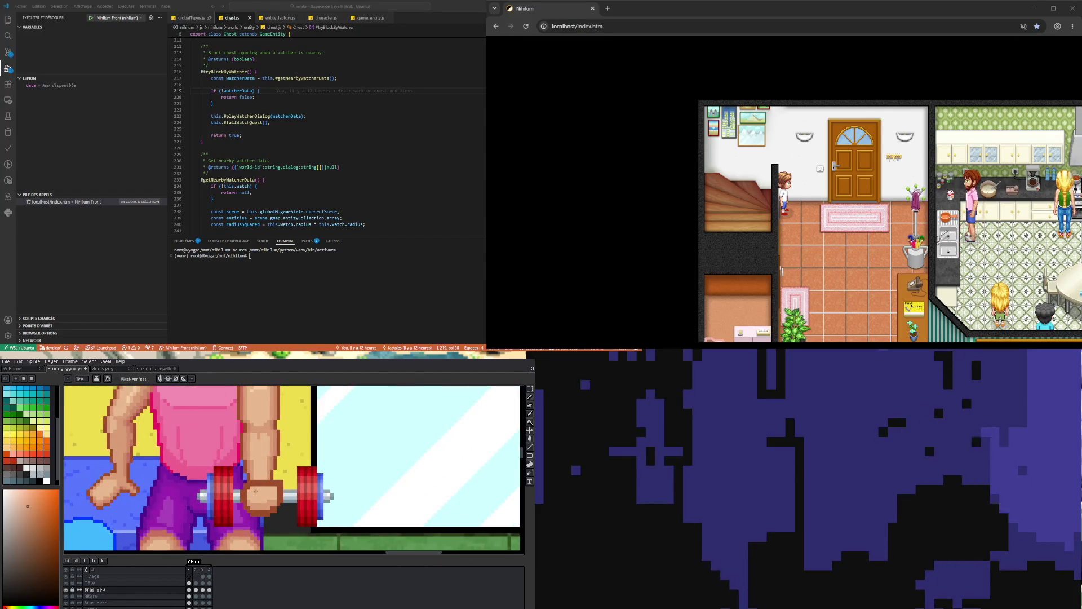
pyautogui.scroll(-1, 256, 486)
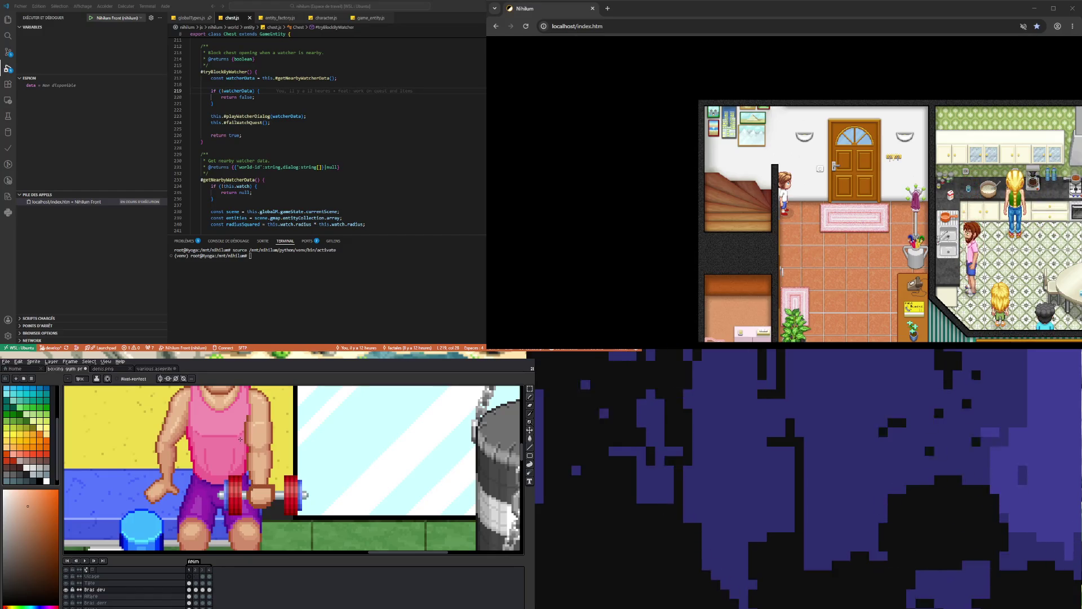
pyautogui.scroll(-2, 256, 488)
pyautogui.scroll(3, 272, 471)
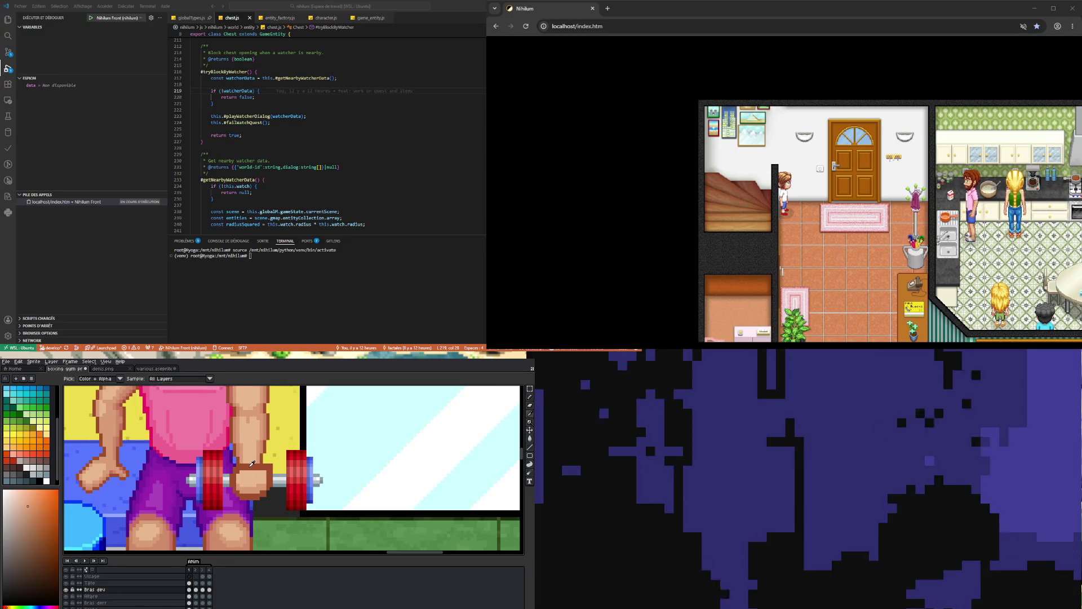
# Sample the boxer's hand colour with the Eyedropper as the foreground colour.
pyautogui.keyDown('alt'); pyautogui.click(251, 464); pyautogui.keyUp('alt')
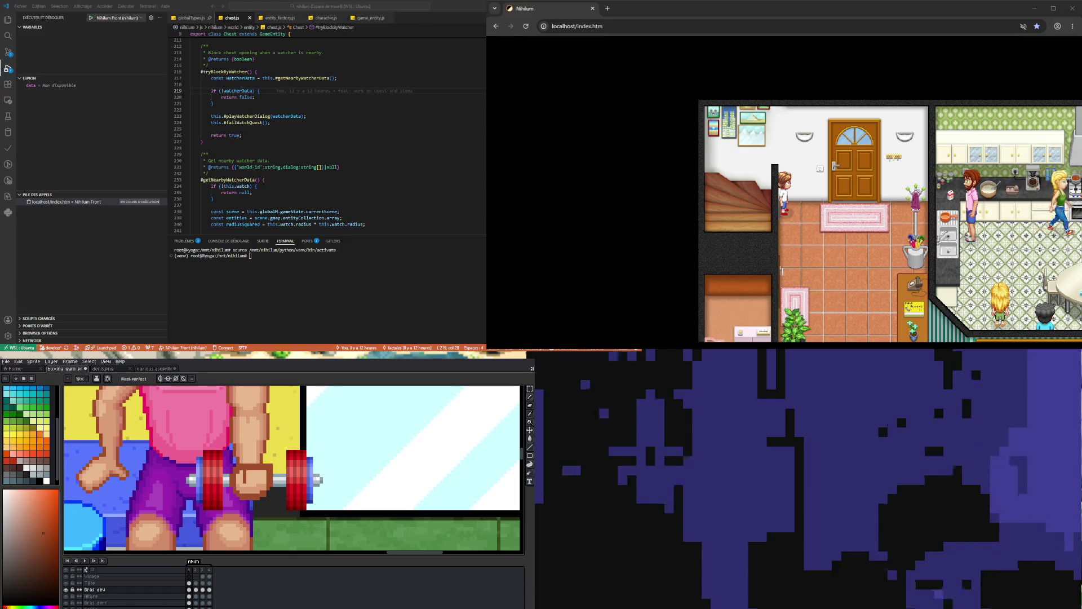
pyautogui.click(856, 235)
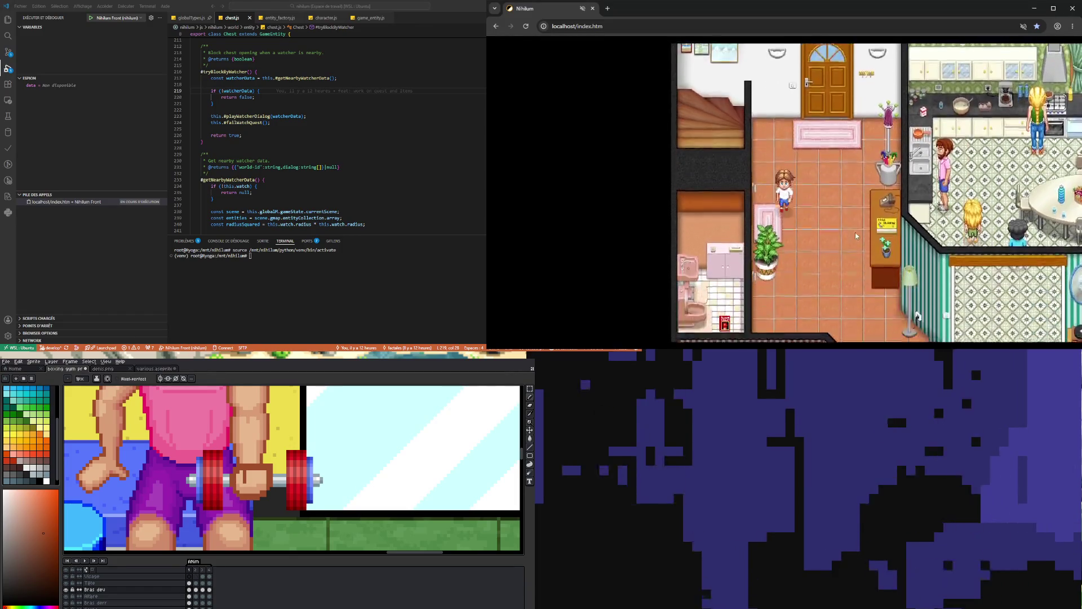
# Drag the dark finger line on the fist down by about two pixels.
pyautogui.moveTo(855, 235); pyautogui.dragTo(855, 226)
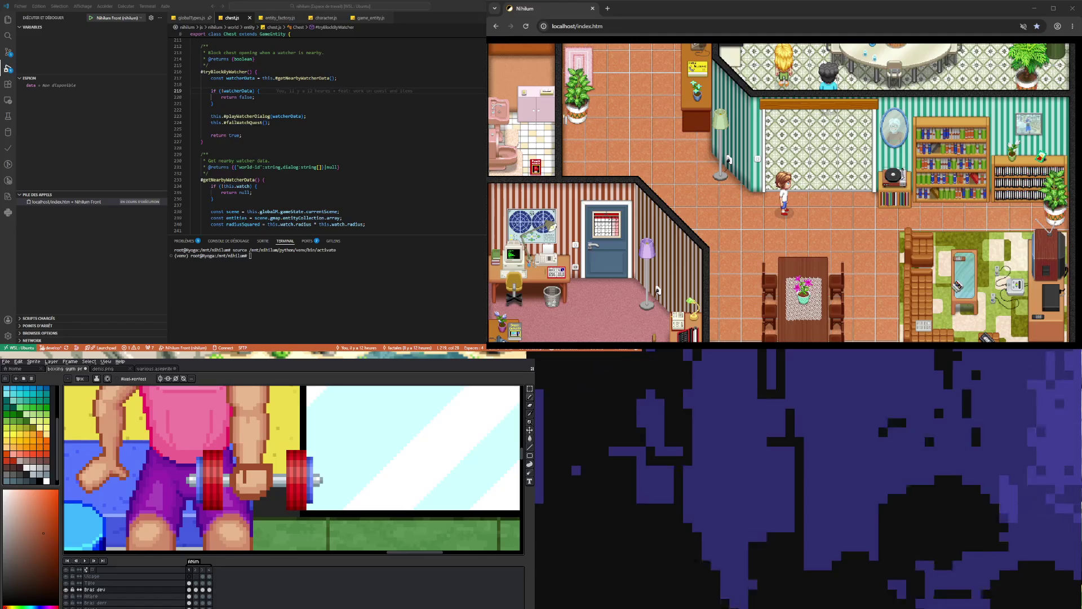
pyautogui.scroll(3, 251, 484)
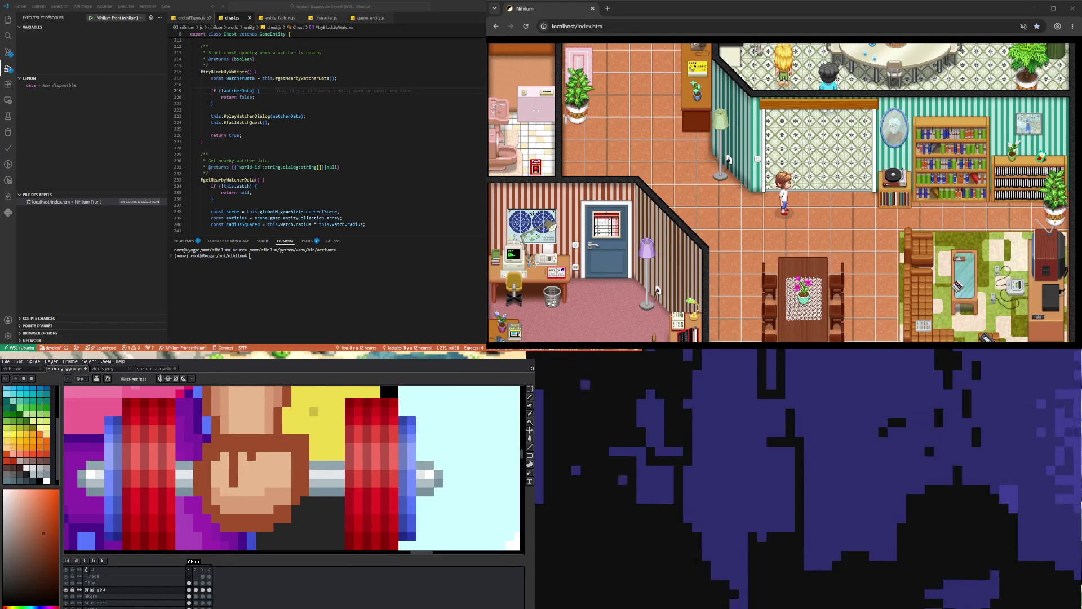
pyautogui.moveTo(252, 474); pyautogui.dragTo(269, 476)
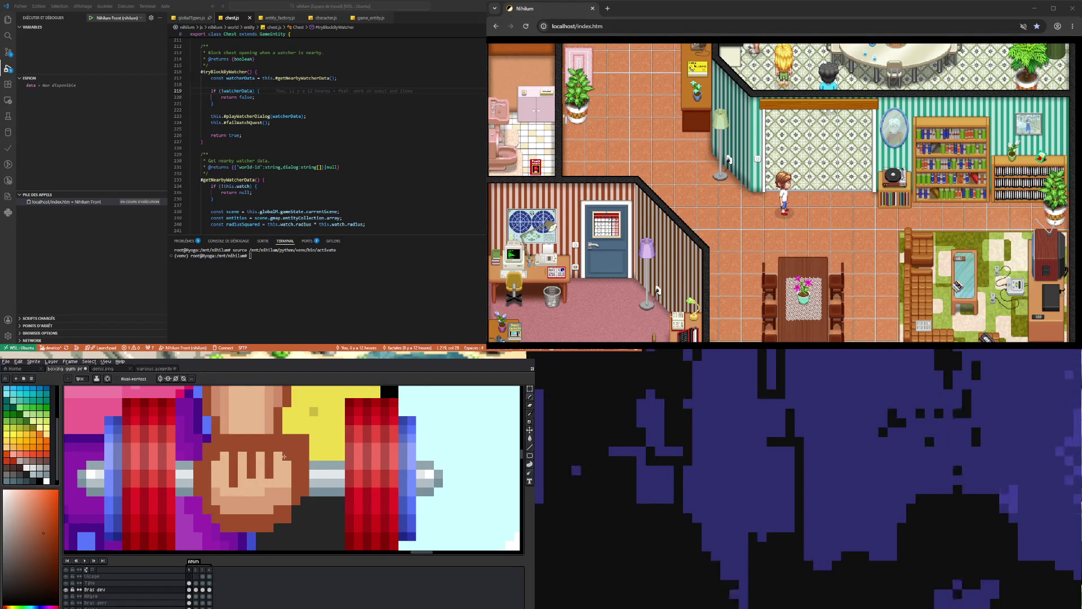
pyautogui.scroll(-4, 284, 457)
pyautogui.scroll(3, 242, 476)
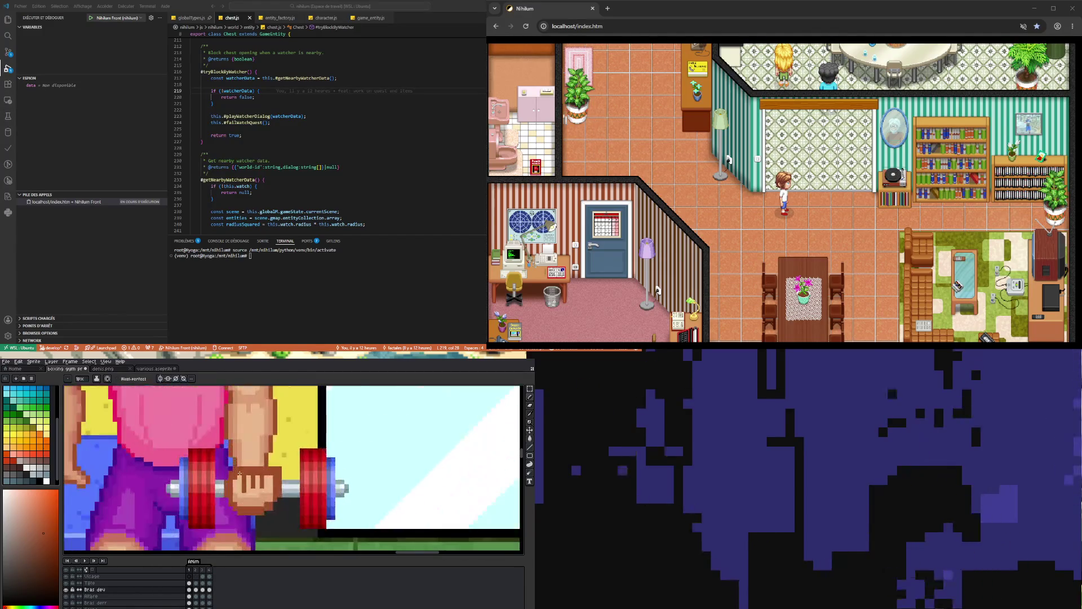
pyautogui.scroll(1, 204, 539)
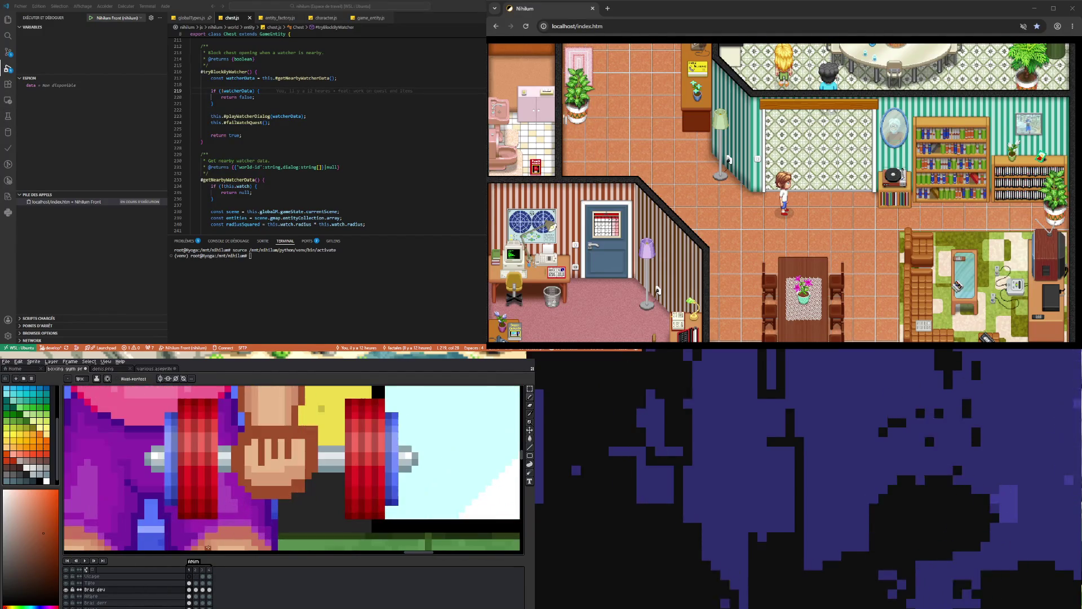
# Eyedrop the fist's light skin tone, then its brown, returning to the Pencil each time.
pyautogui.press('i')
pyautogui.click(257, 450)
pyautogui.press('b')
pyautogui.scroll(-1, 270, 447)
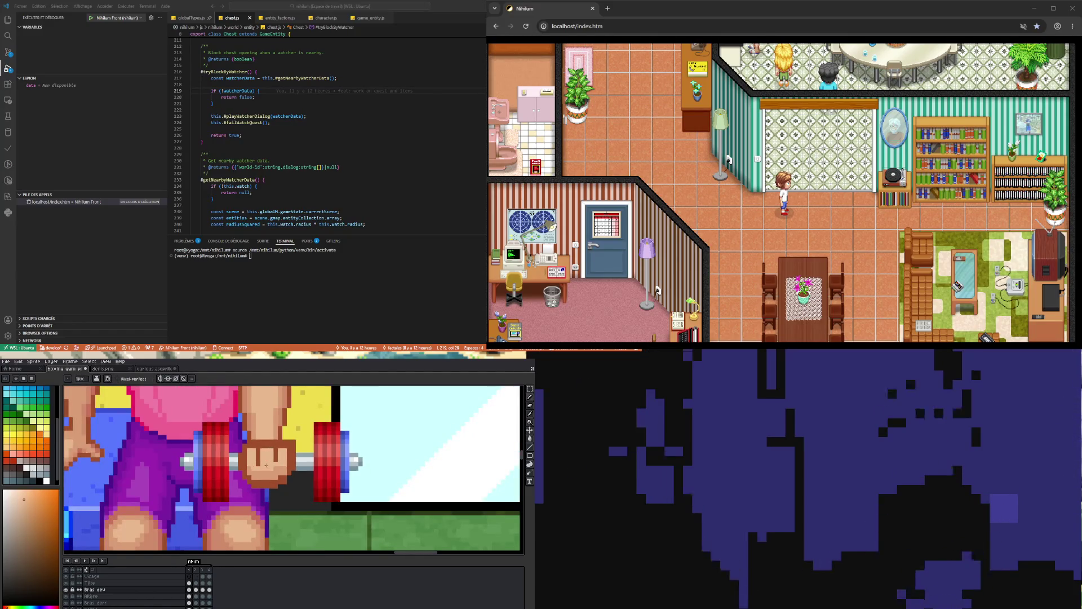
pyautogui.press('i')
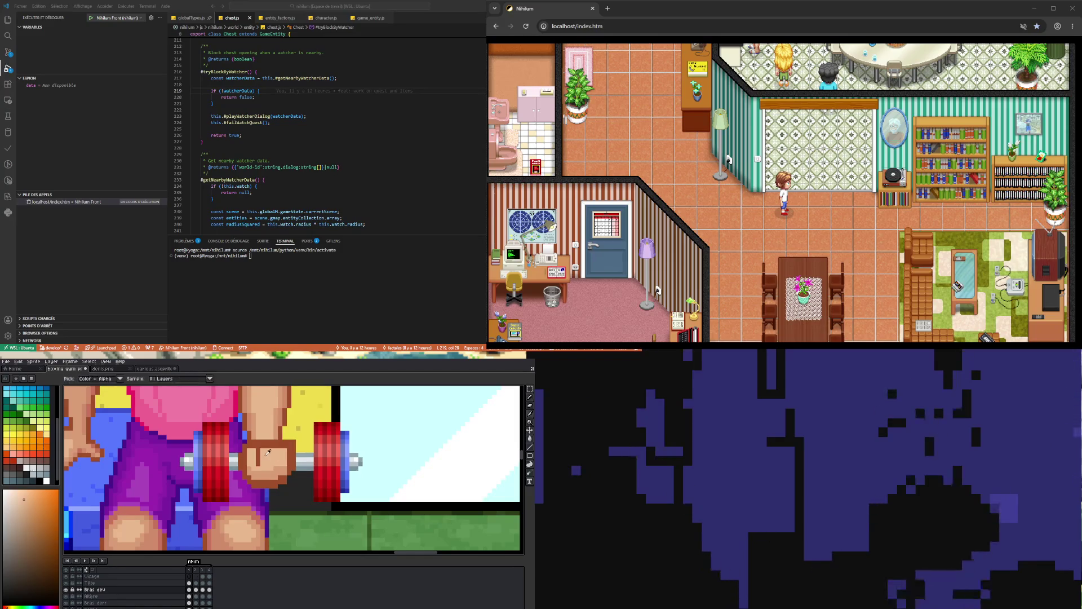
pyautogui.click(261, 448)
pyautogui.press('b')
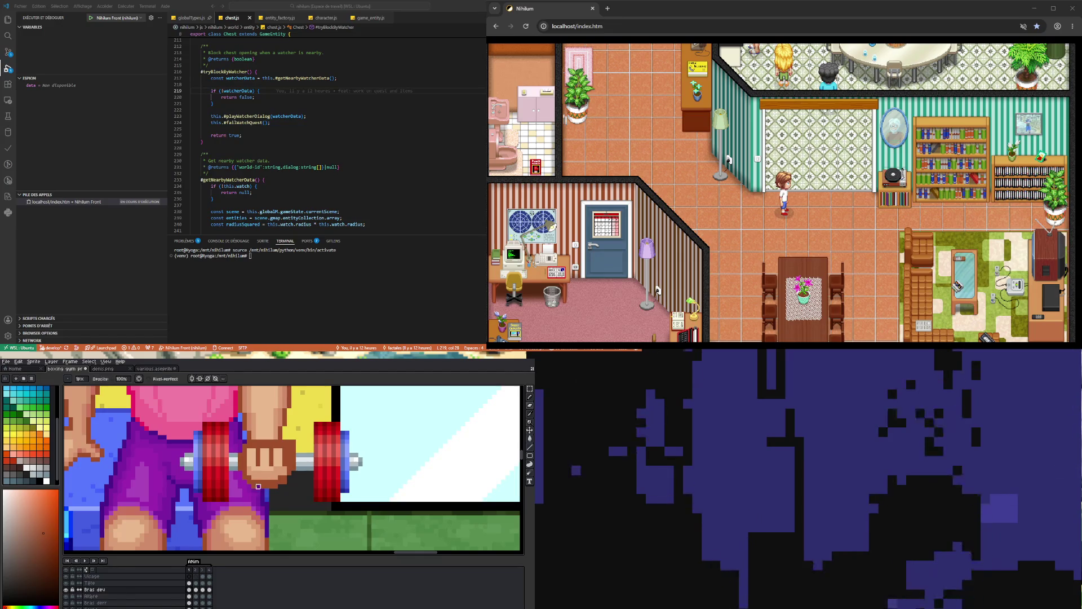
pyautogui.scroll(-2, 263, 495)
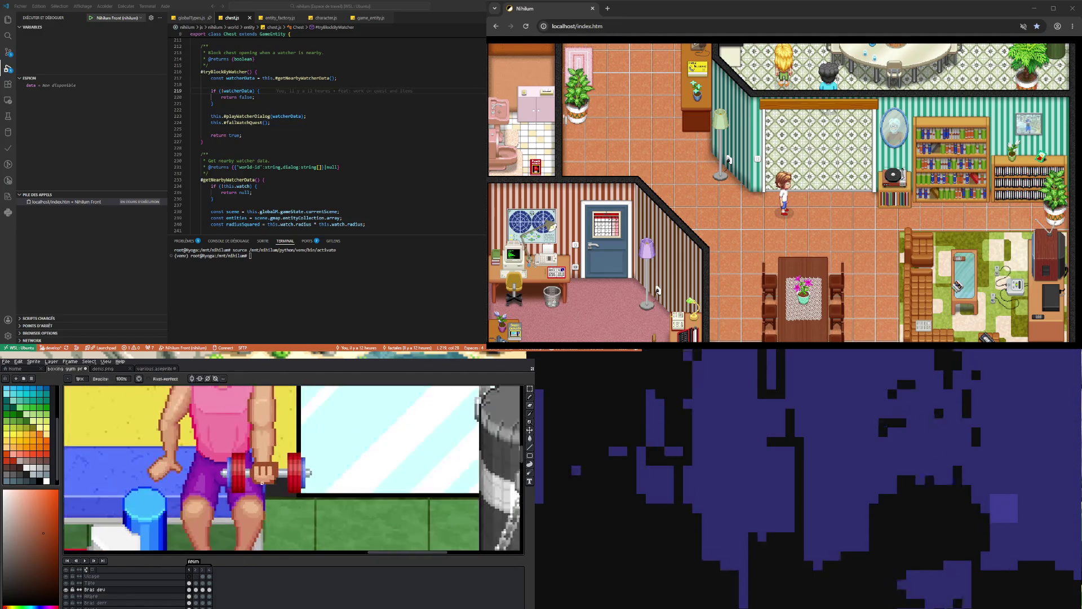
pyautogui.scroll(2, 274, 465)
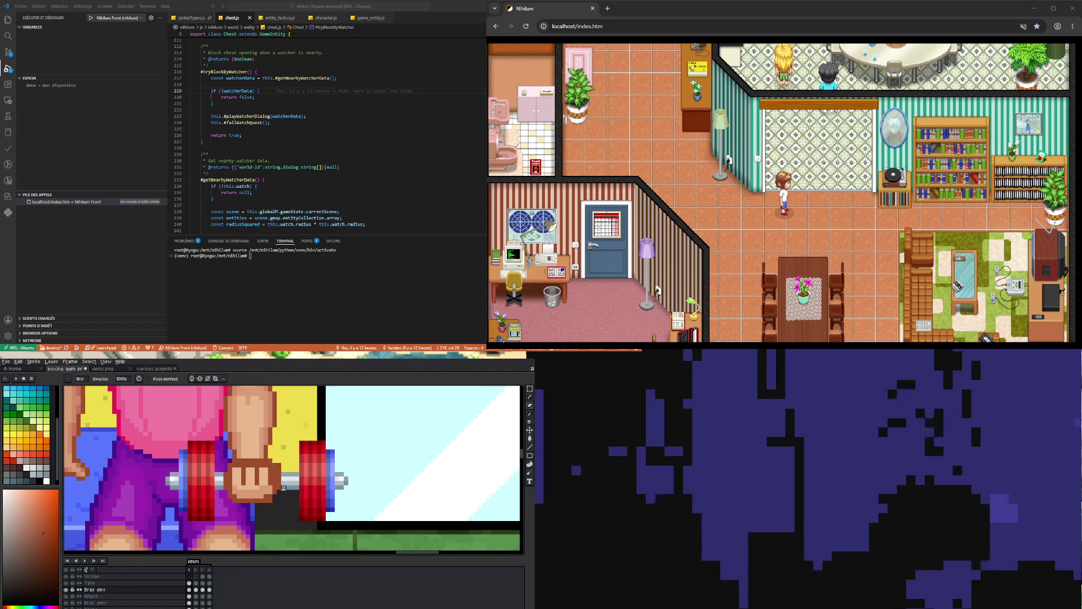
pyautogui.scroll(-2, 283, 487)
pyautogui.scroll(2, 276, 480)
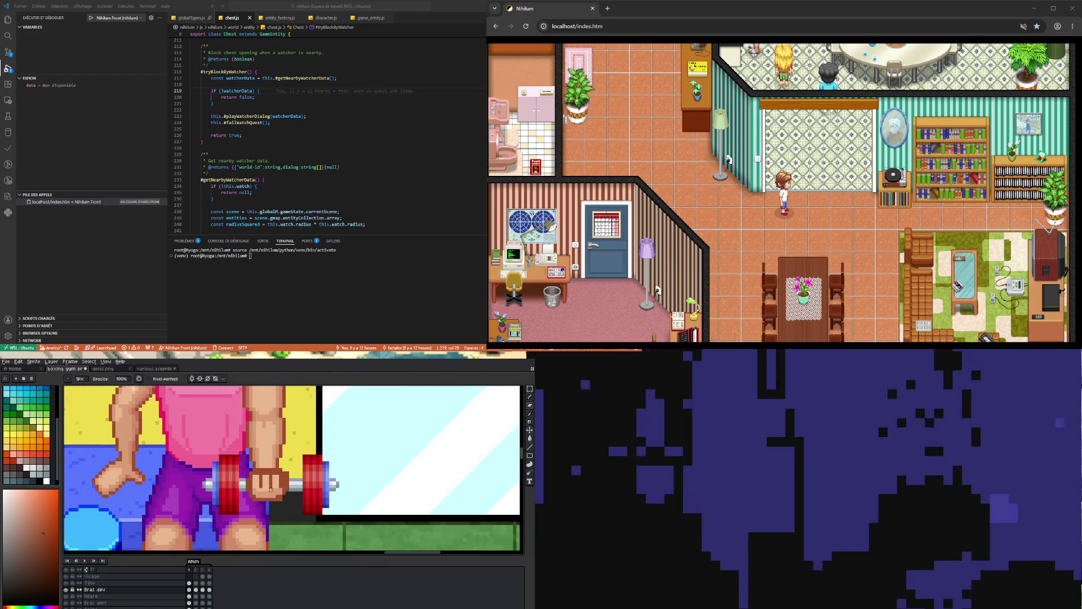
pyautogui.scroll(1, 271, 489)
pyautogui.press('i')
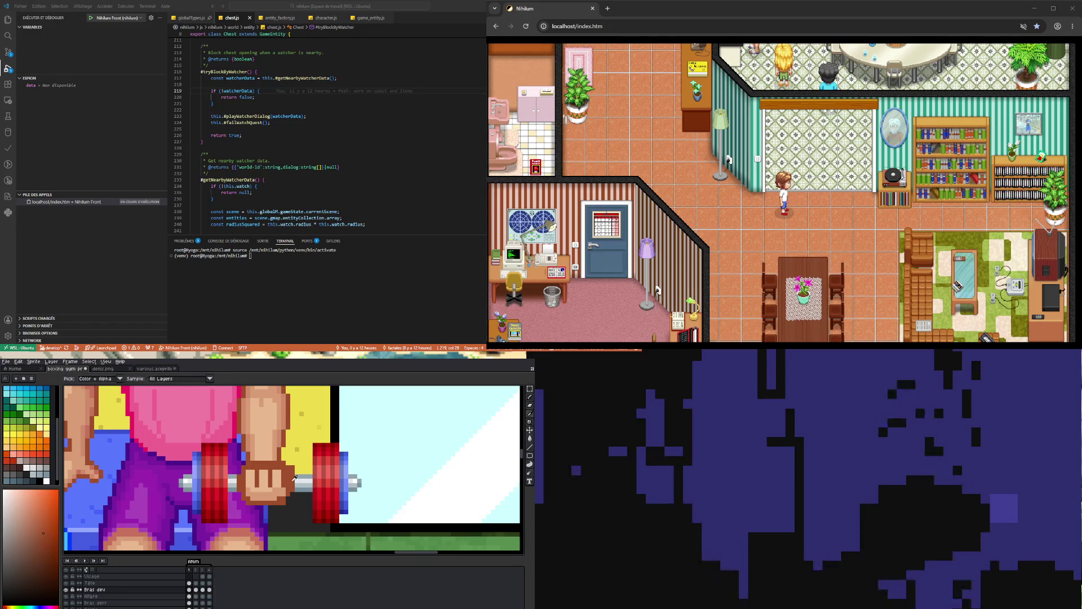
pyautogui.click(279, 479)
pyautogui.press('b')
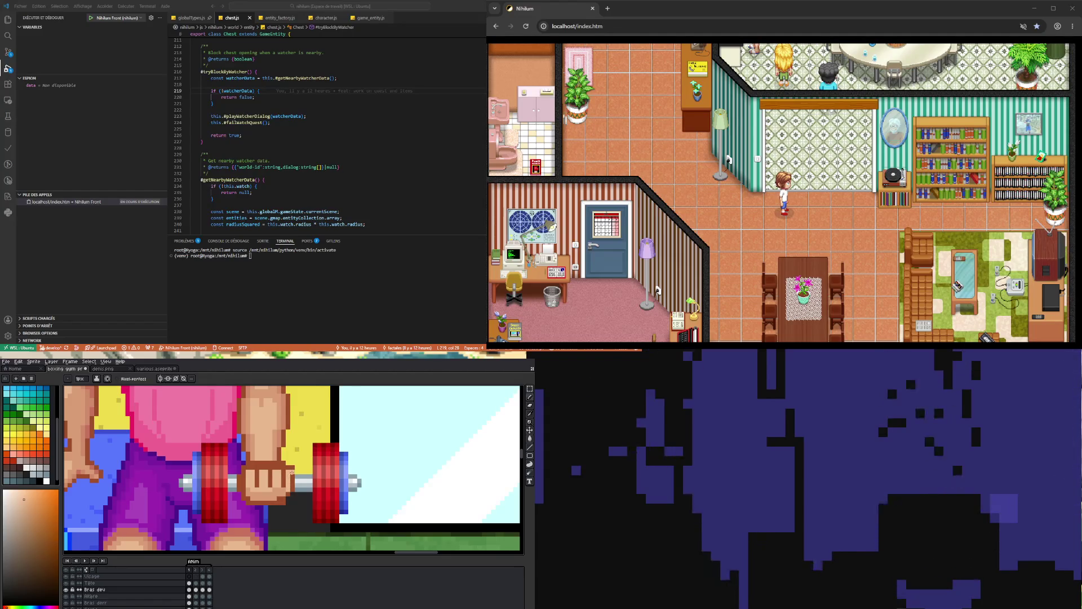
pyautogui.scroll(-3, 291, 492)
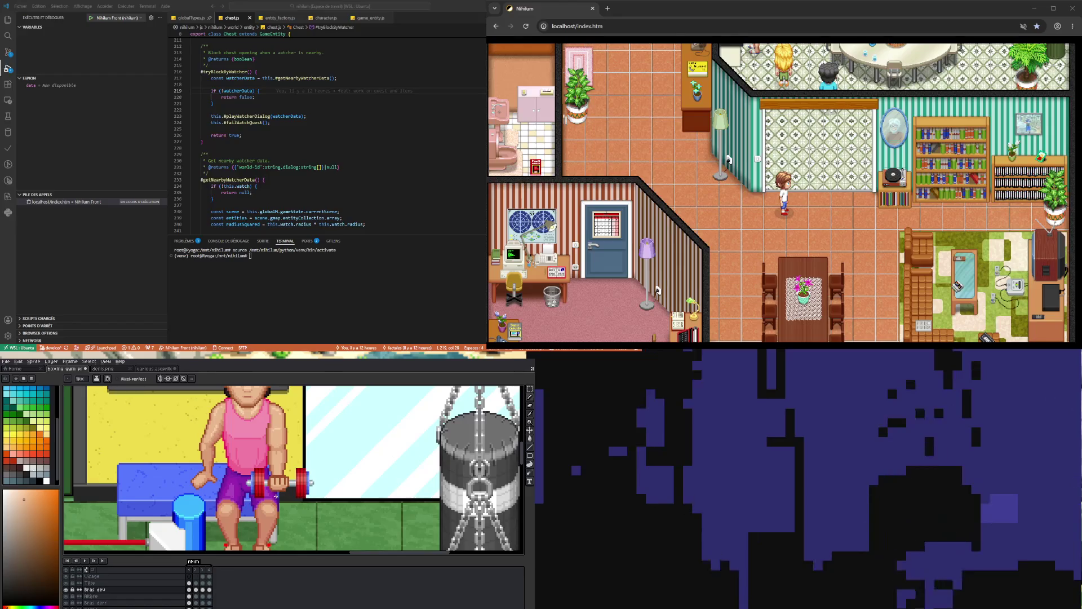
pyautogui.scroll(2, 249, 420)
pyautogui.scroll(1, 321, 540)
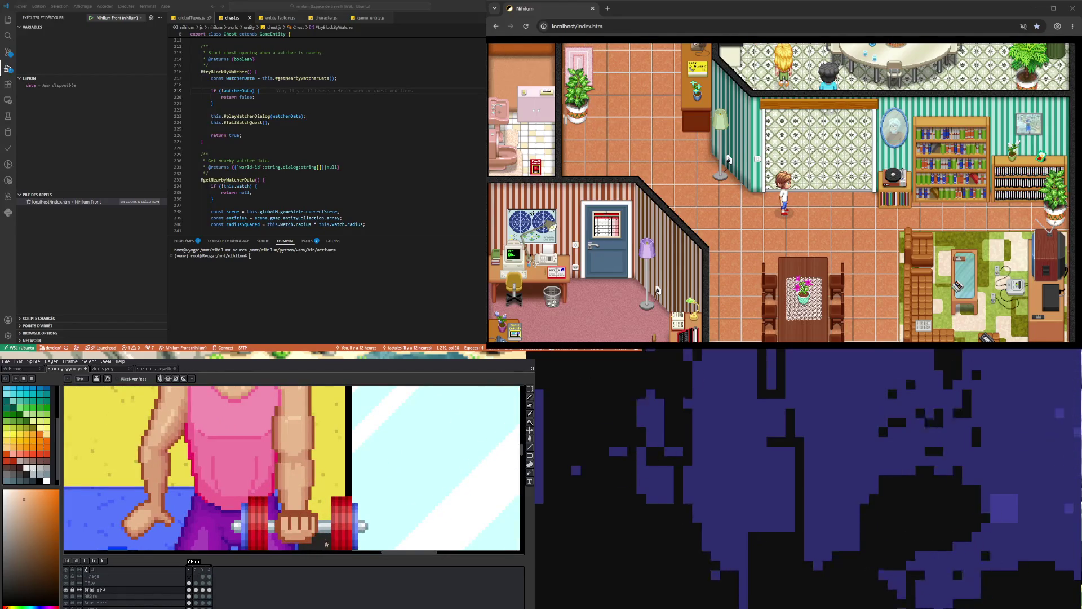
pyautogui.scroll(2, 296, 524)
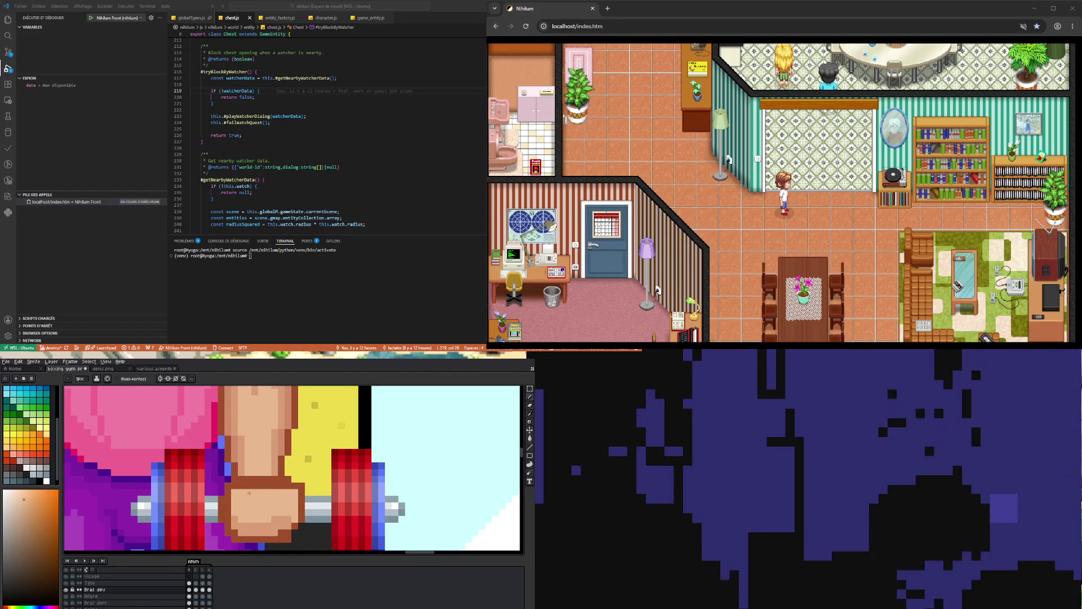
pyautogui.press('i')
pyautogui.click(269, 482)
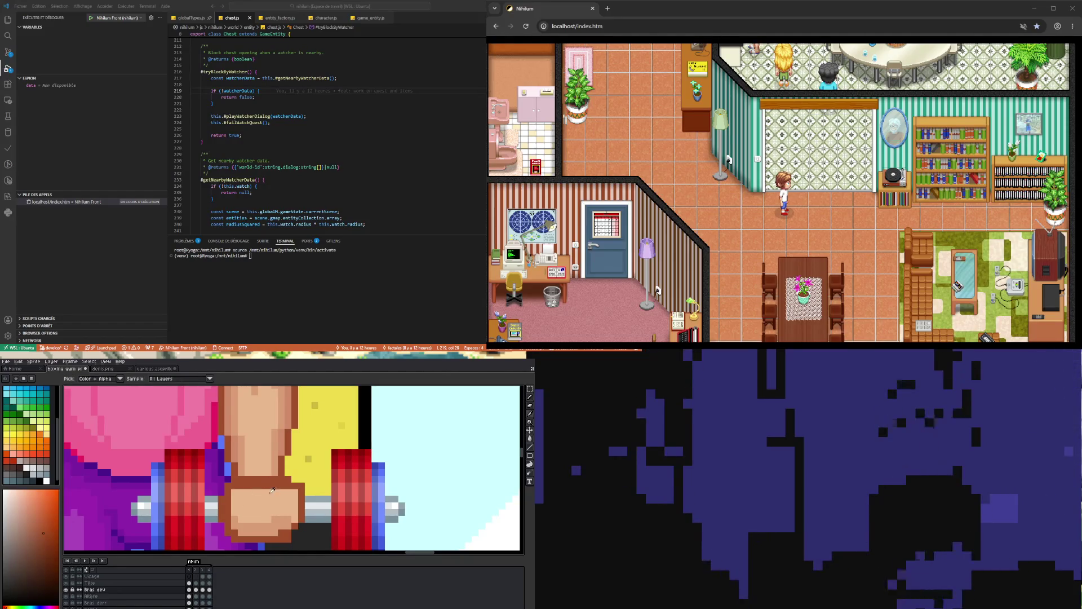
pyautogui.press('b')
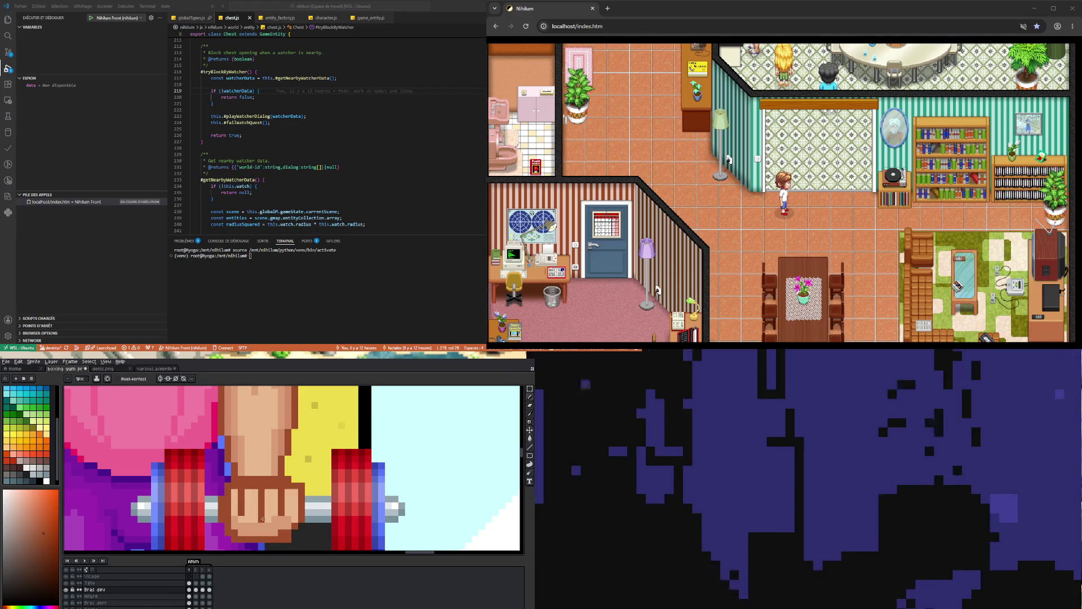
pyautogui.scroll(-2, 276, 509)
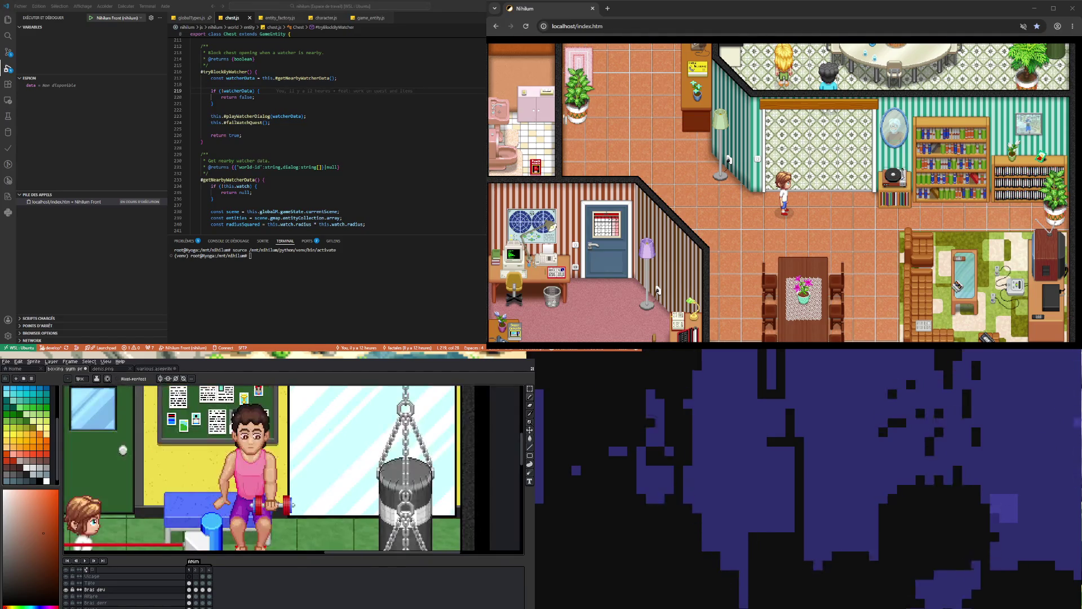
pyautogui.scroll(2, 276, 509)
pyautogui.scroll(2, 309, 470)
pyautogui.scroll(1, 308, 470)
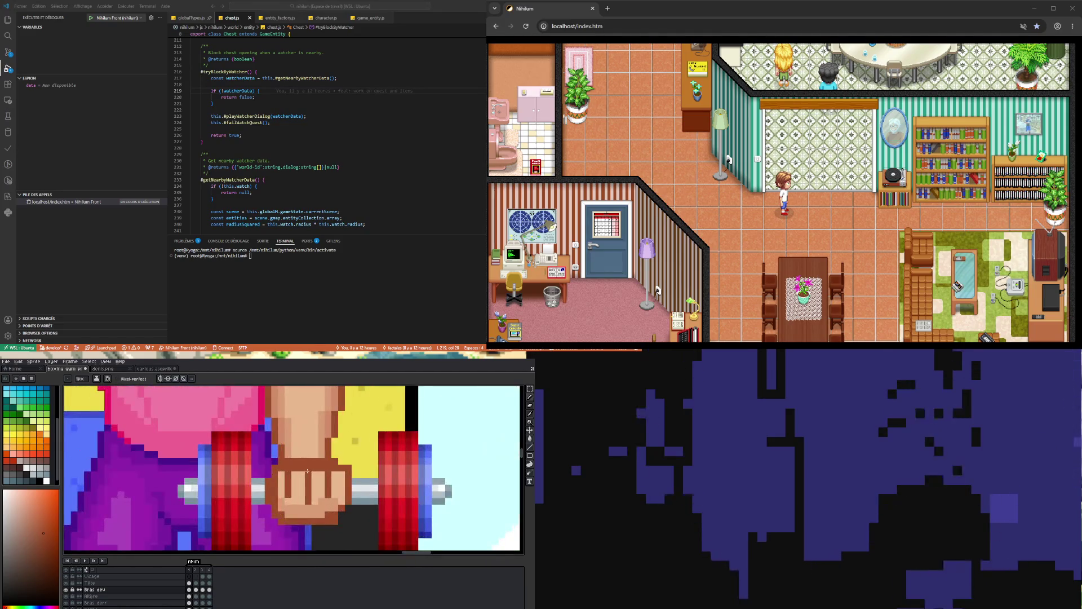
pyautogui.press('i')
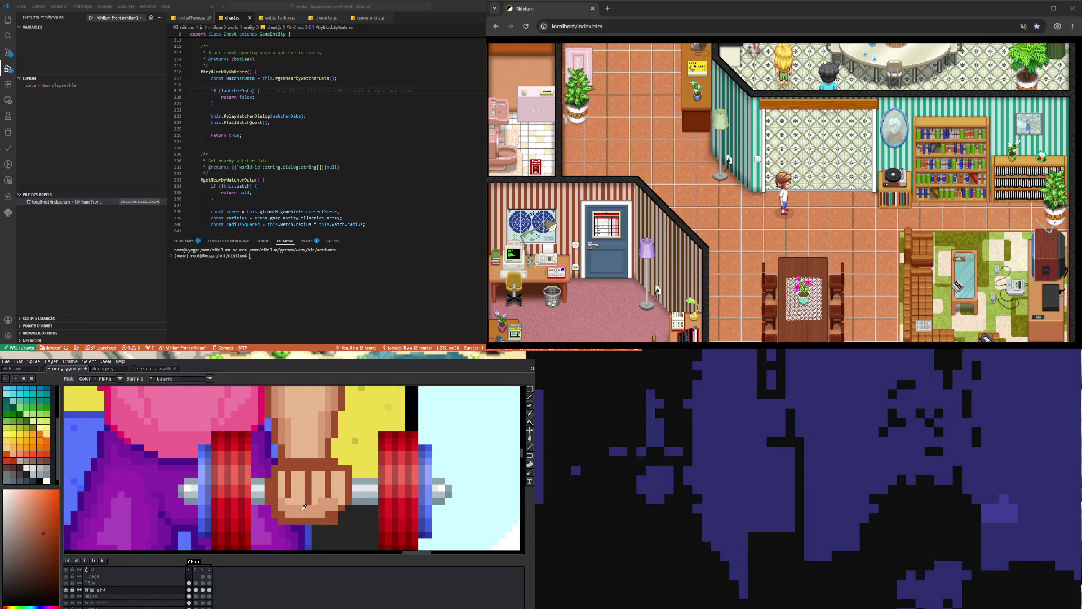
pyautogui.scroll(-2, 313, 438)
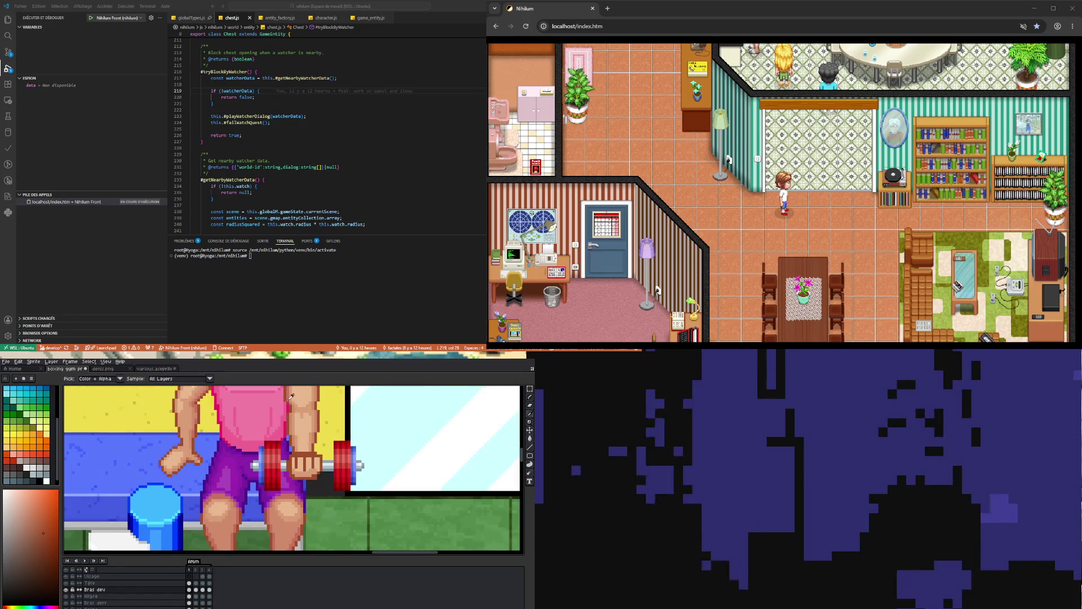
pyautogui.click(291, 396)
pyautogui.press('b')
pyautogui.scroll(2, 287, 456)
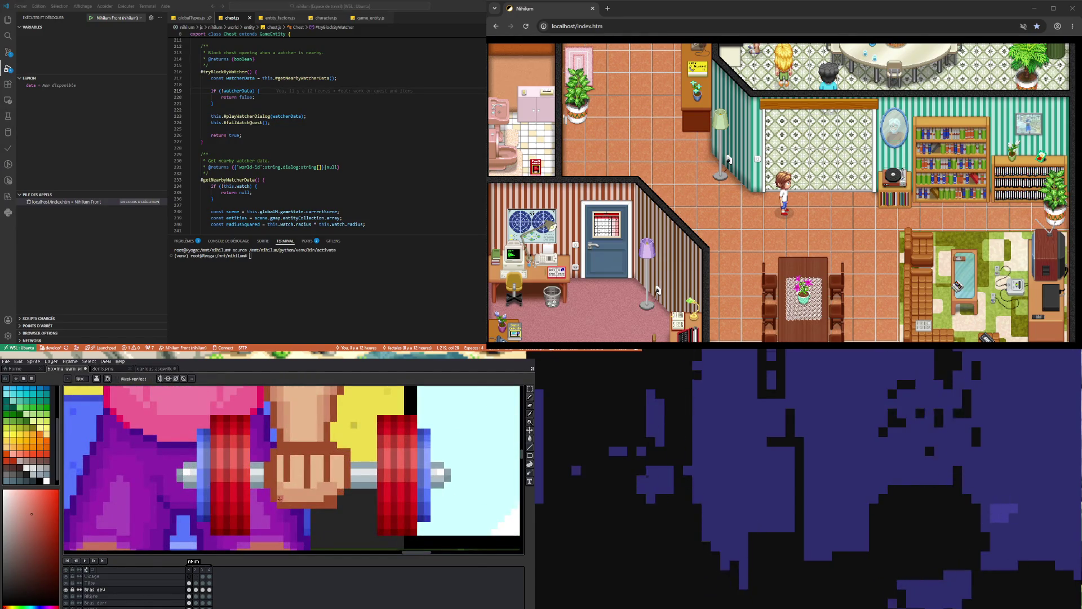
pyautogui.moveTo(285, 498); pyautogui.dragTo(317, 499)
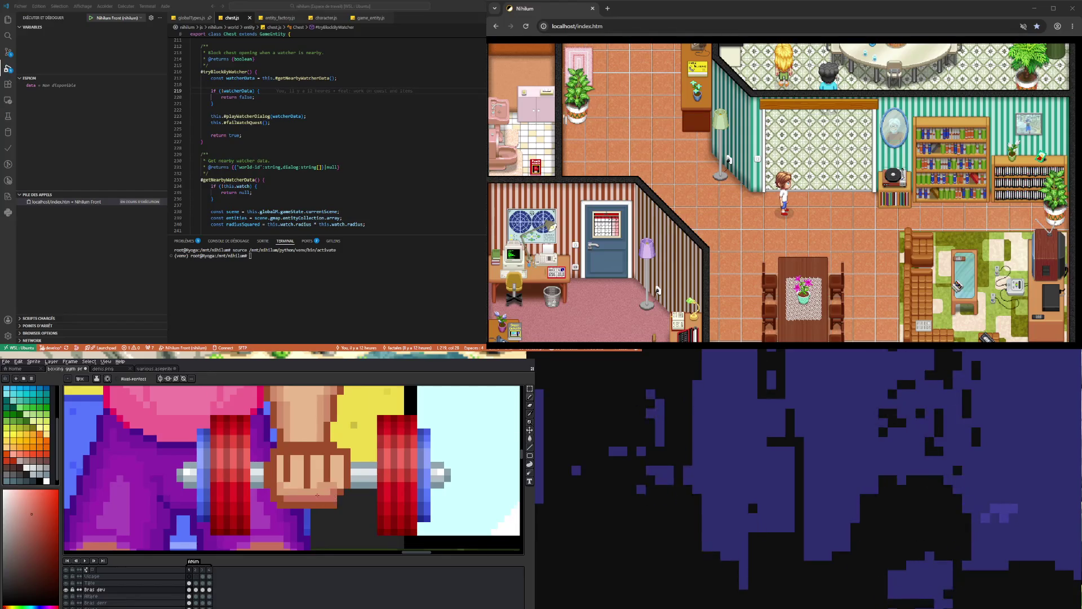
pyautogui.scroll(-4, 317, 495)
pyautogui.scroll(3, 311, 494)
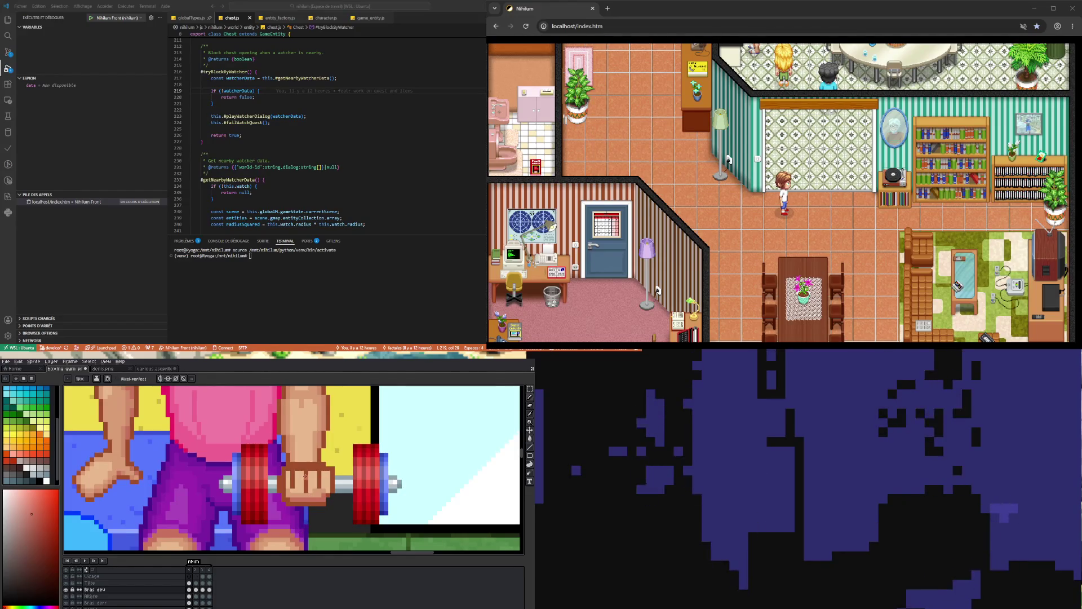
# Add a new empty Layer 1 above the Bras dev layer.
pyautogui.rightClick(126, 589)
pyautogui.moveTo(150, 600)
pyautogui.click(190, 600)
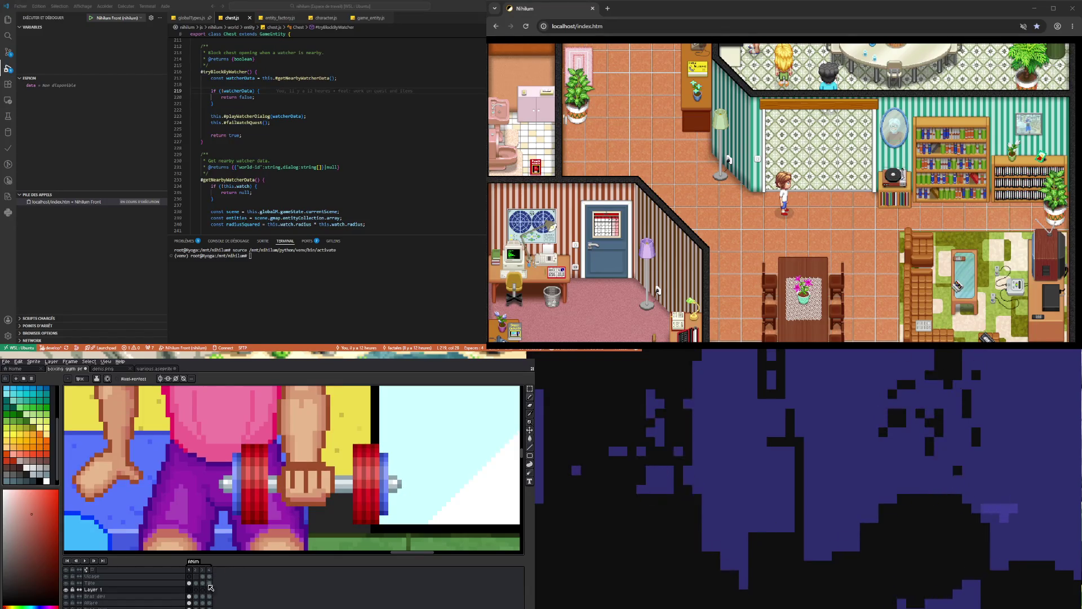
# Cut the fist out of Bras dev with a rectangular selection and paste it onto Layer 1.
pyautogui.click(190, 596)
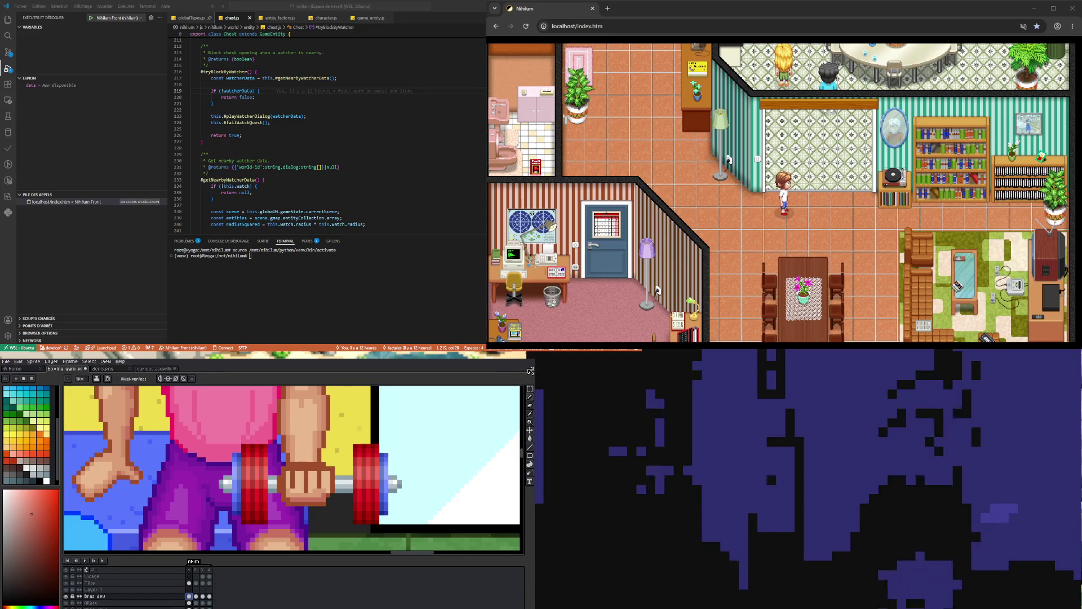
pyautogui.click(530, 389)
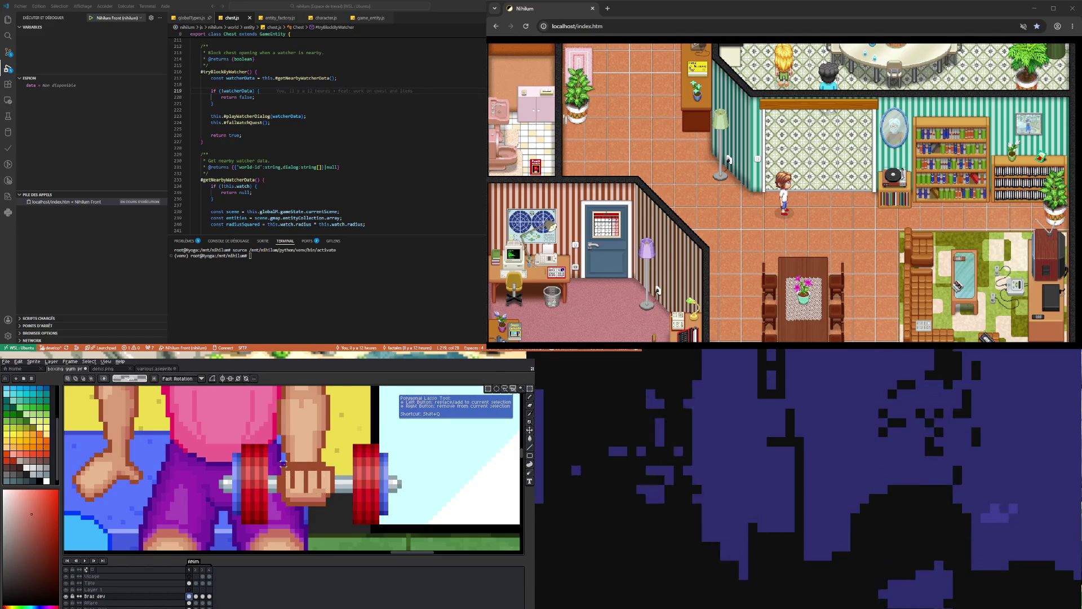
pyautogui.moveTo(279, 462); pyautogui.dragTo(332, 503)
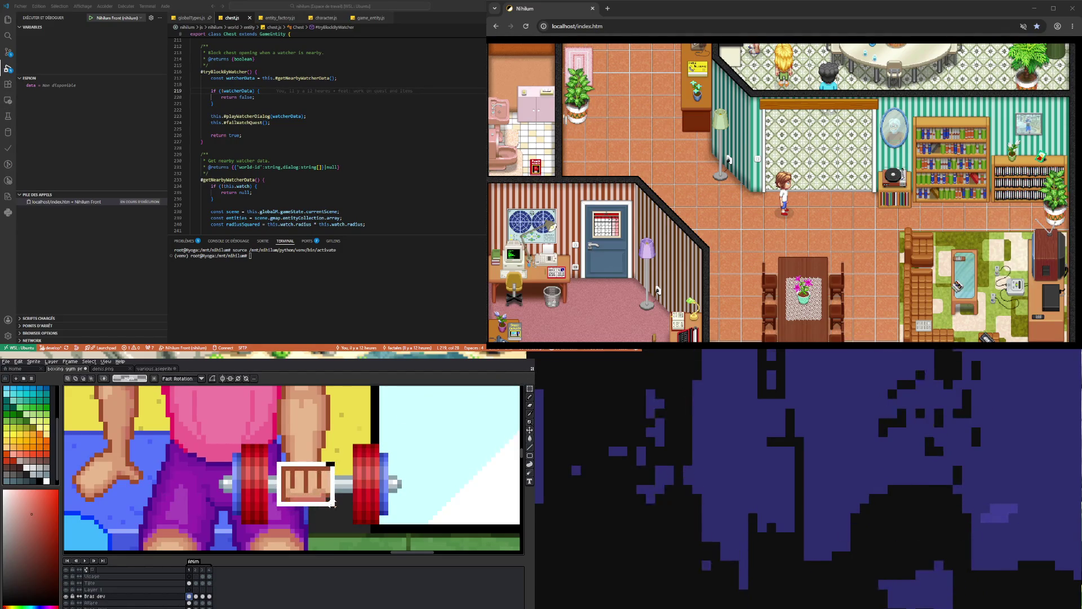
pyautogui.press('Delete')
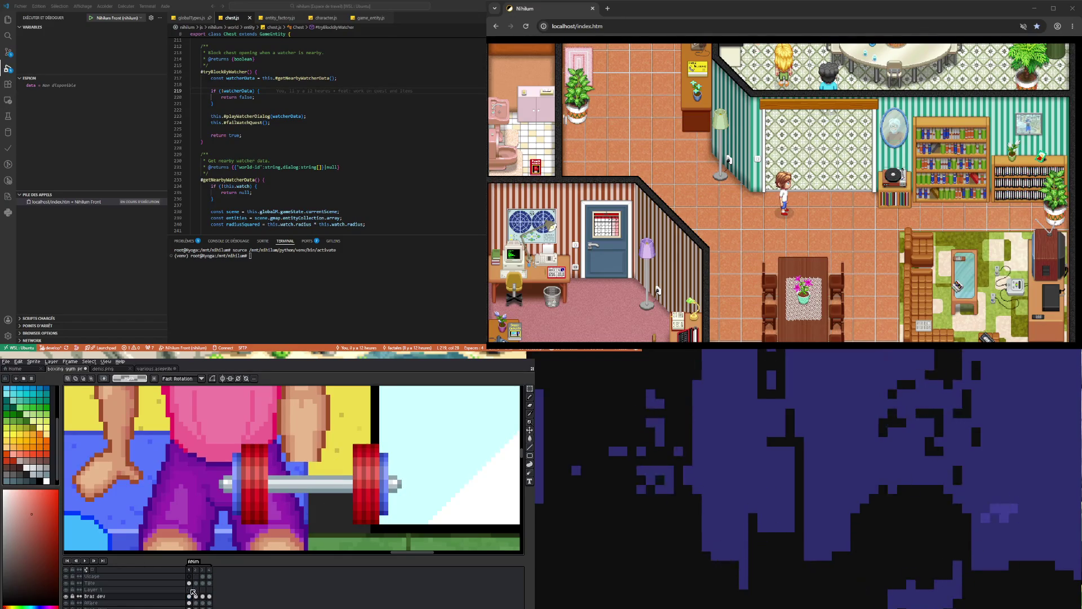
pyautogui.click(192, 590)
pyautogui.hotkey('ctrl', 'v')
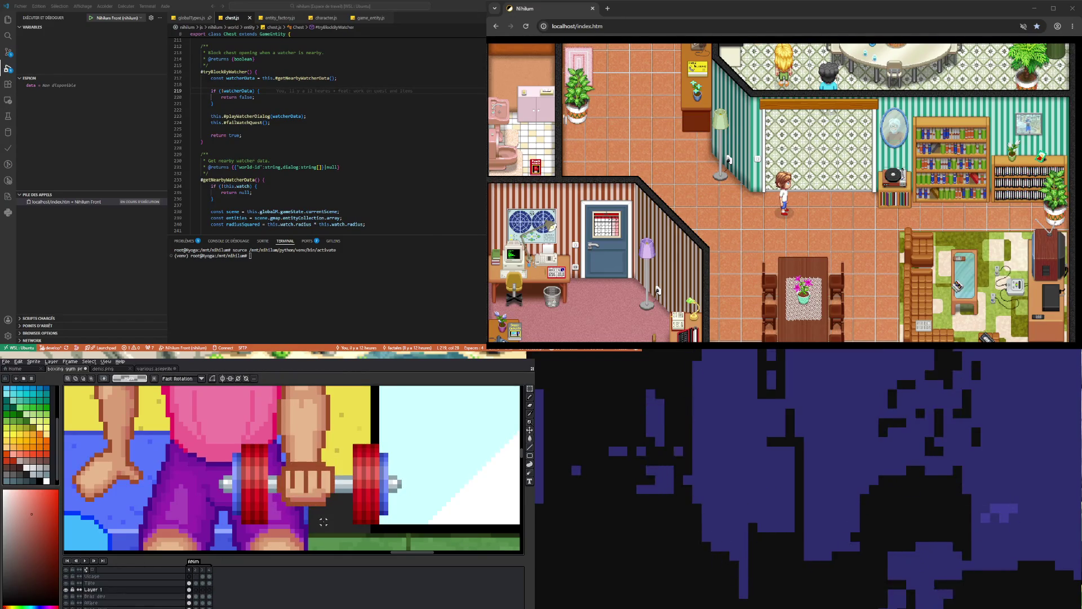
pyautogui.scroll(-3, 323, 521)
pyautogui.scroll(2, 302, 498)
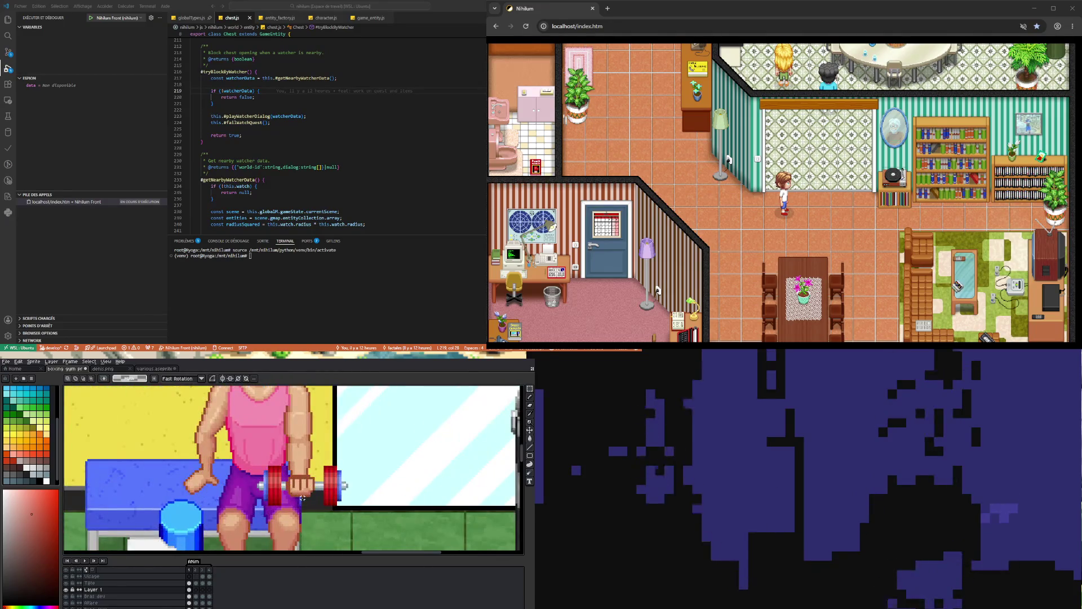
# Eyedrop the skin colour from the lifter's arm and go back to the Pencil.
pyautogui.scroll(2, 303, 498)
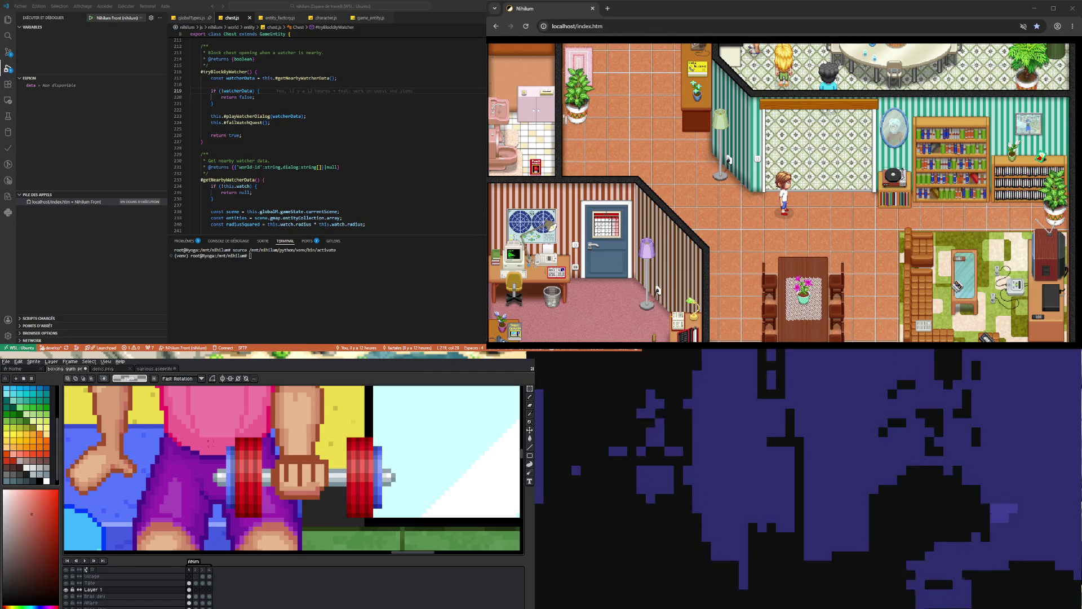
pyautogui.scroll(-2, 255, 415)
pyautogui.press('i')
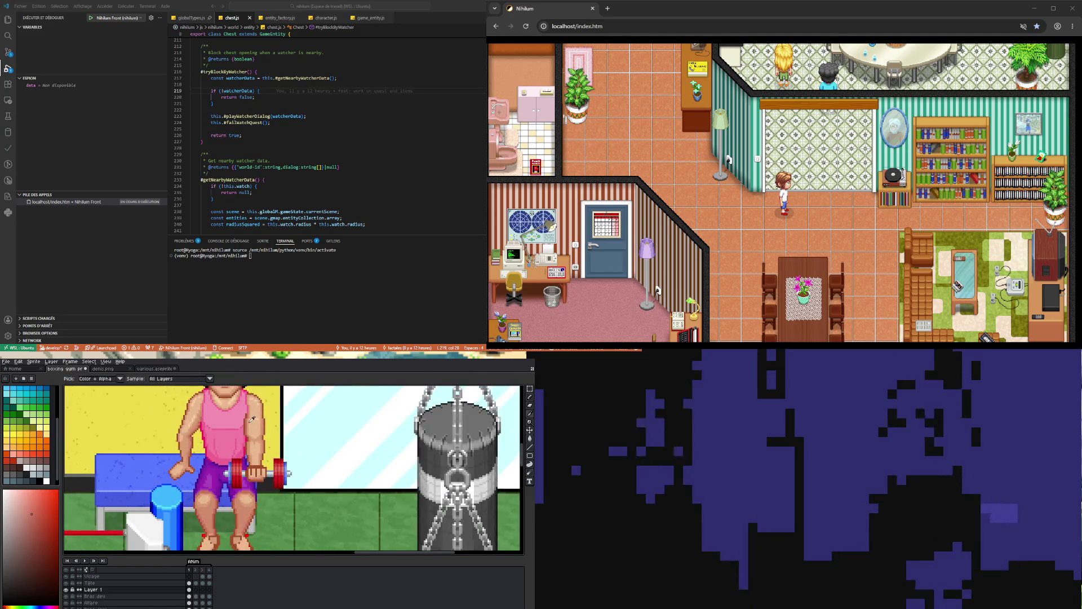
pyautogui.scroll(2, 255, 416)
pyautogui.click(255, 415)
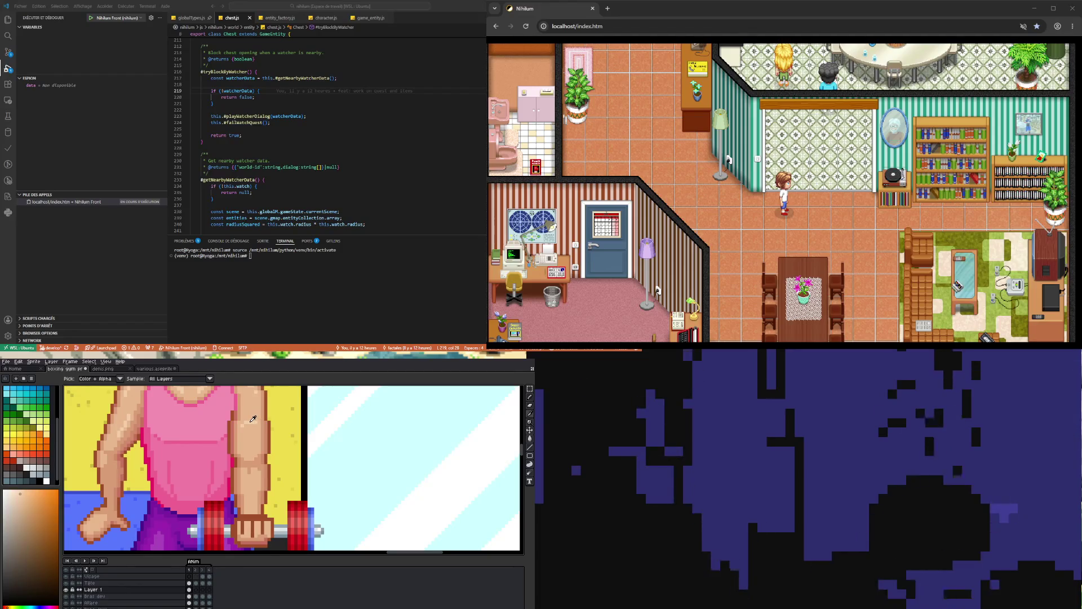
pyautogui.press('b')
pyautogui.scroll(-2, 249, 517)
pyautogui.scroll(3, 249, 517)
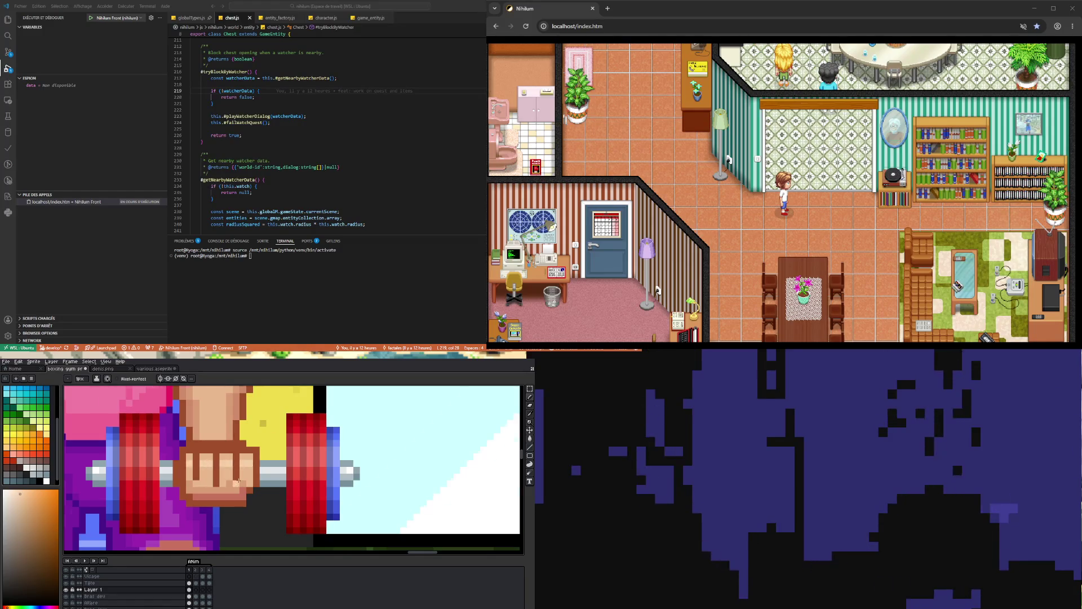
pyautogui.scroll(-2, 251, 464)
pyautogui.scroll(1, 223, 476)
pyautogui.scroll(1, 223, 476)
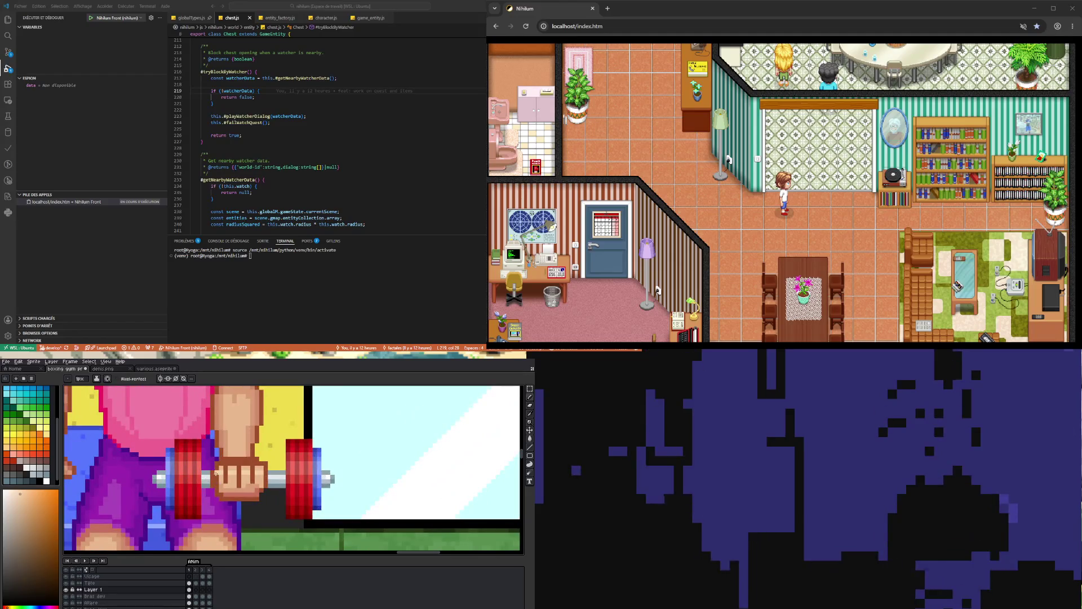
pyautogui.scroll(-2, 252, 506)
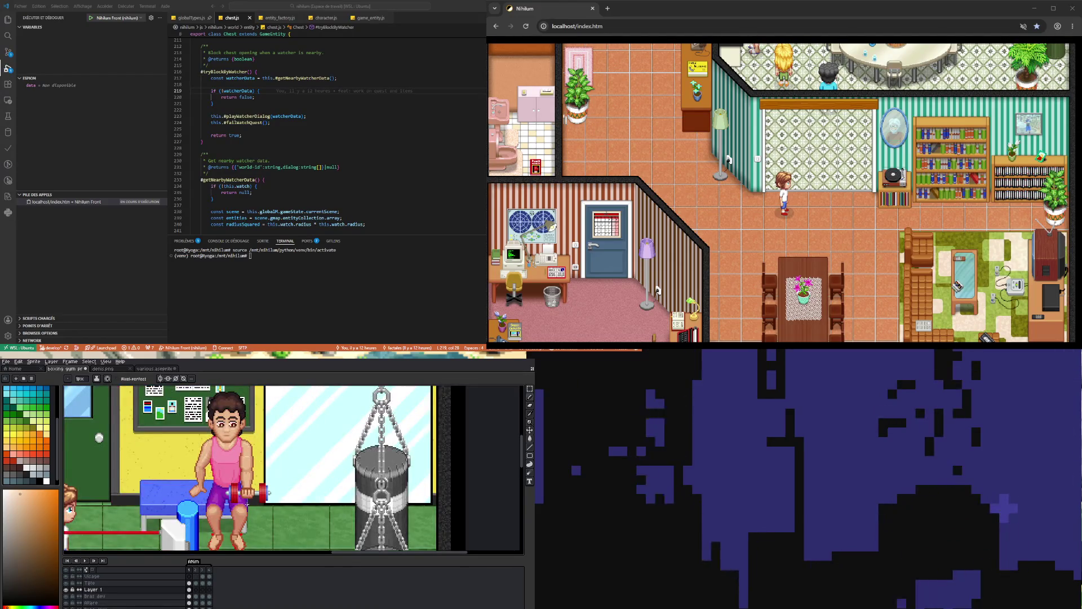
pyautogui.scroll(2, 248, 496)
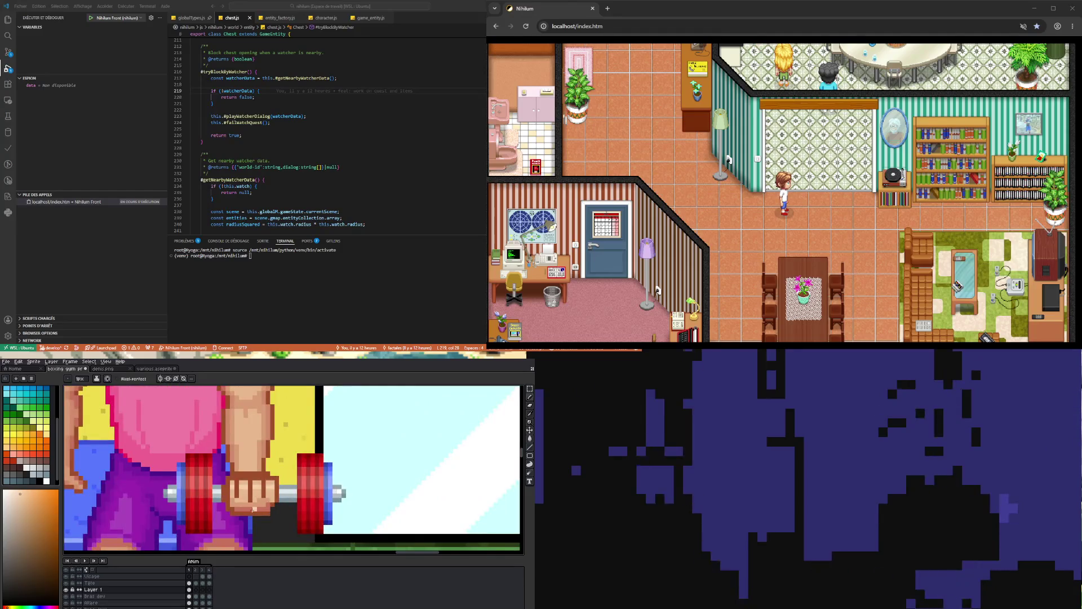
pyautogui.scroll(1, 248, 496)
pyautogui.press('alt')
# Sample a colour from the fist and return to the Pencil.
pyautogui.keyDown('alt'); pyautogui.click(255, 505); pyautogui.keyUp('alt')
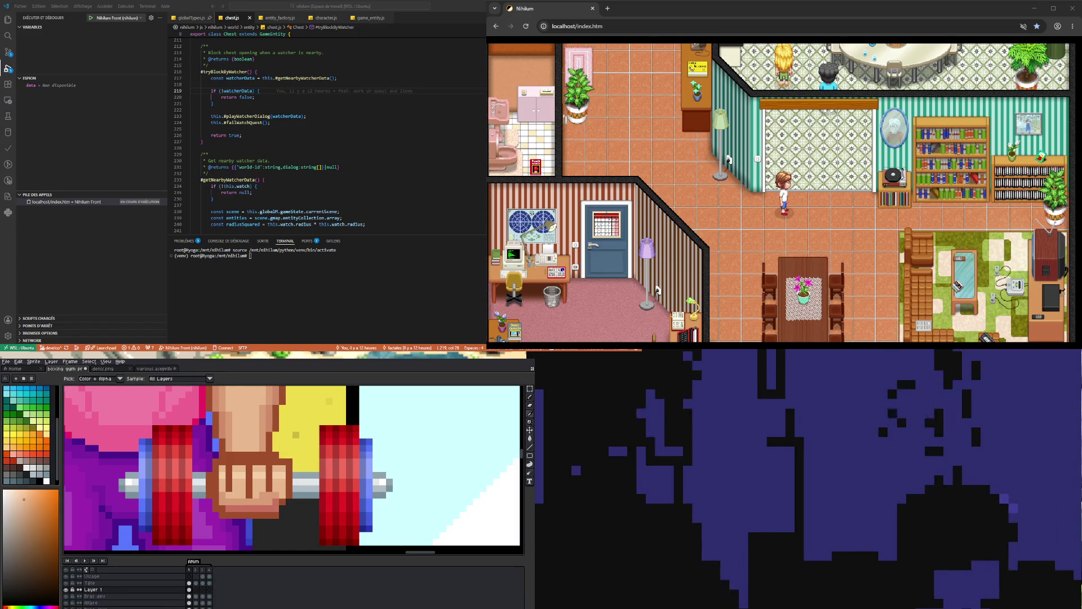
pyautogui.press('b')
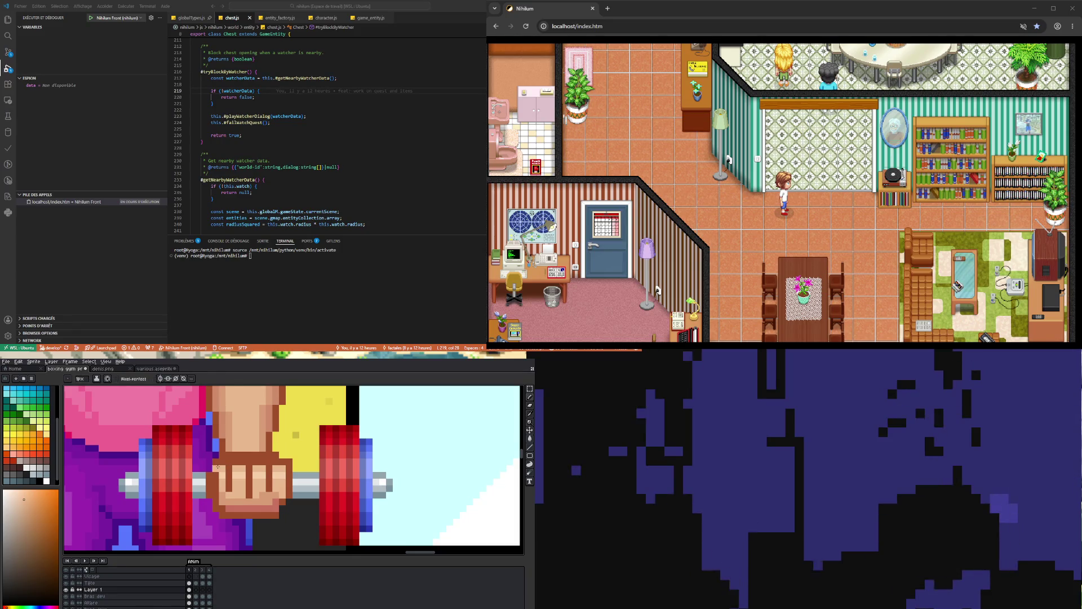
pyautogui.scroll(-4, 217, 475)
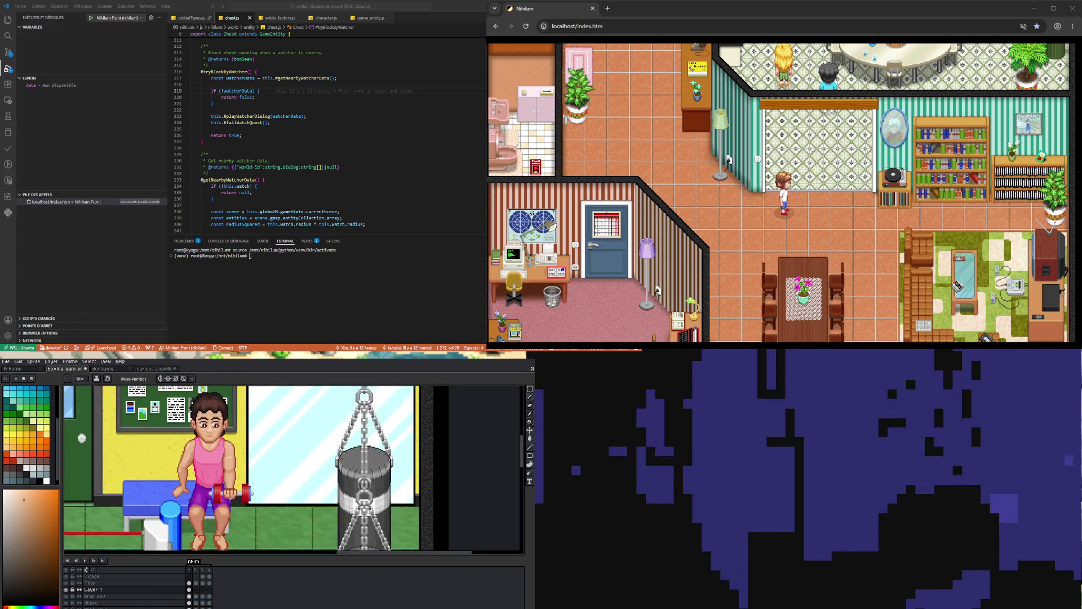
pyautogui.scroll(3, 242, 470)
pyautogui.scroll(1, 242, 470)
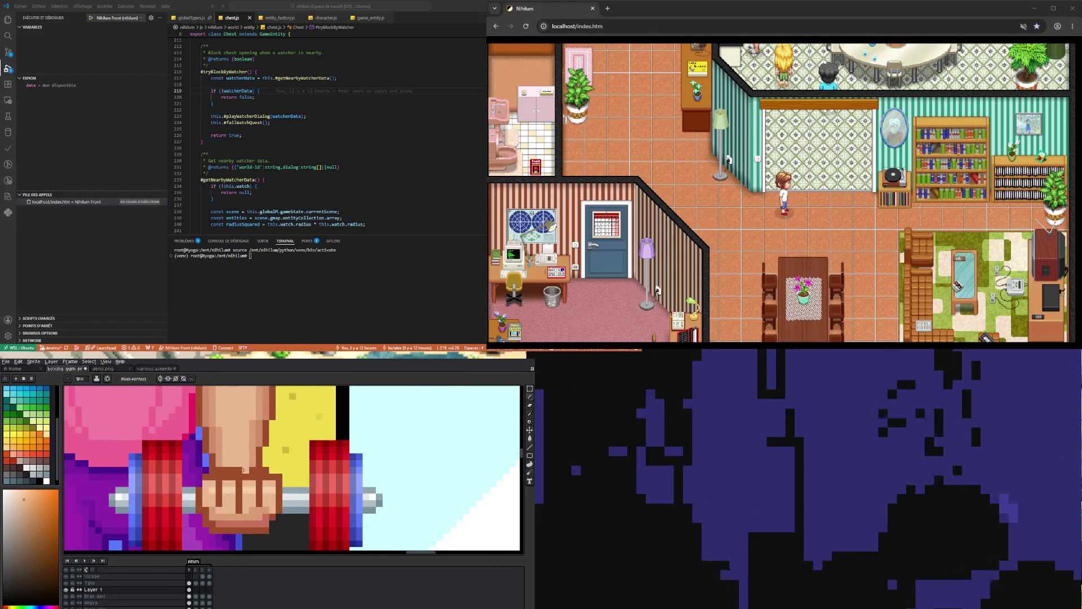
pyautogui.press('b')
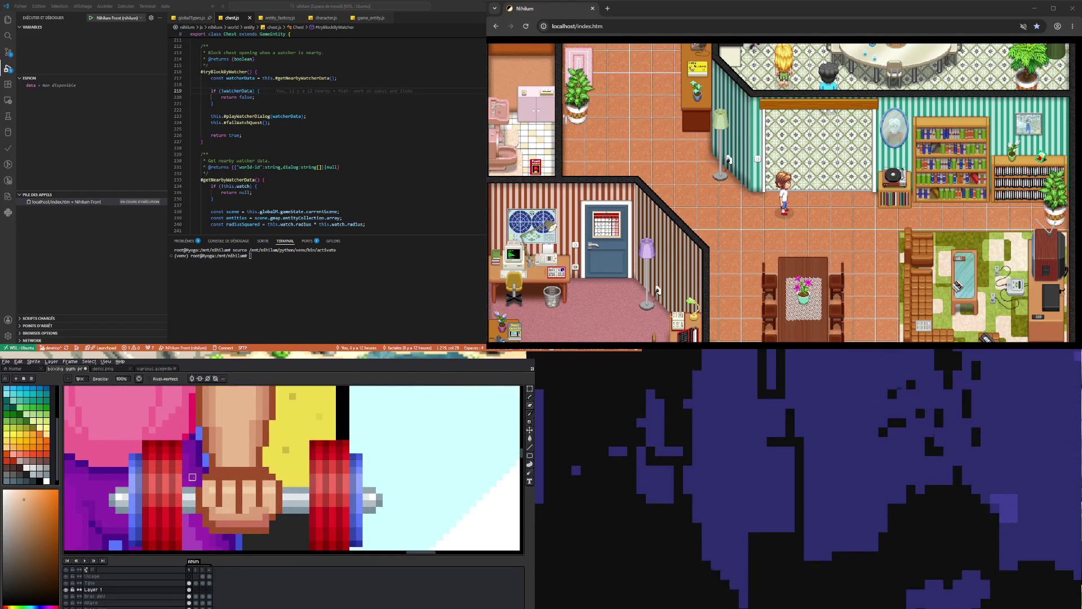
# Sample the fist's dark brown outline, then a lighter skin tone from the hand.
pyautogui.keyDown('alt'); pyautogui.click(215, 471); pyautogui.keyUp('alt')
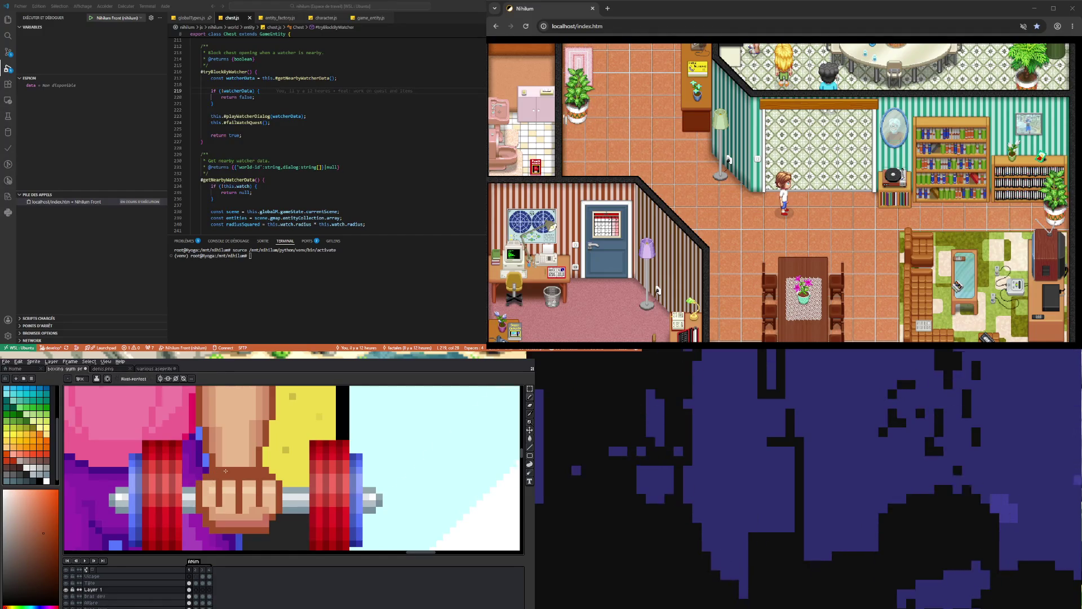
pyautogui.scroll(-2, 198, 484)
pyautogui.scroll(2, 227, 481)
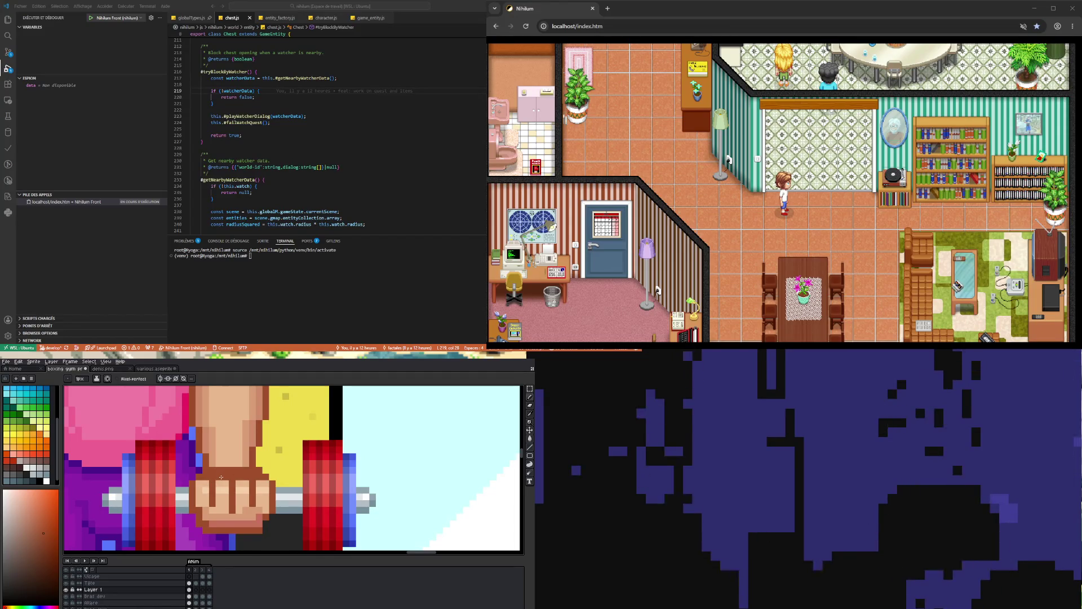
pyautogui.keyDown('alt'); pyautogui.click(207, 478); pyautogui.keyUp('alt')
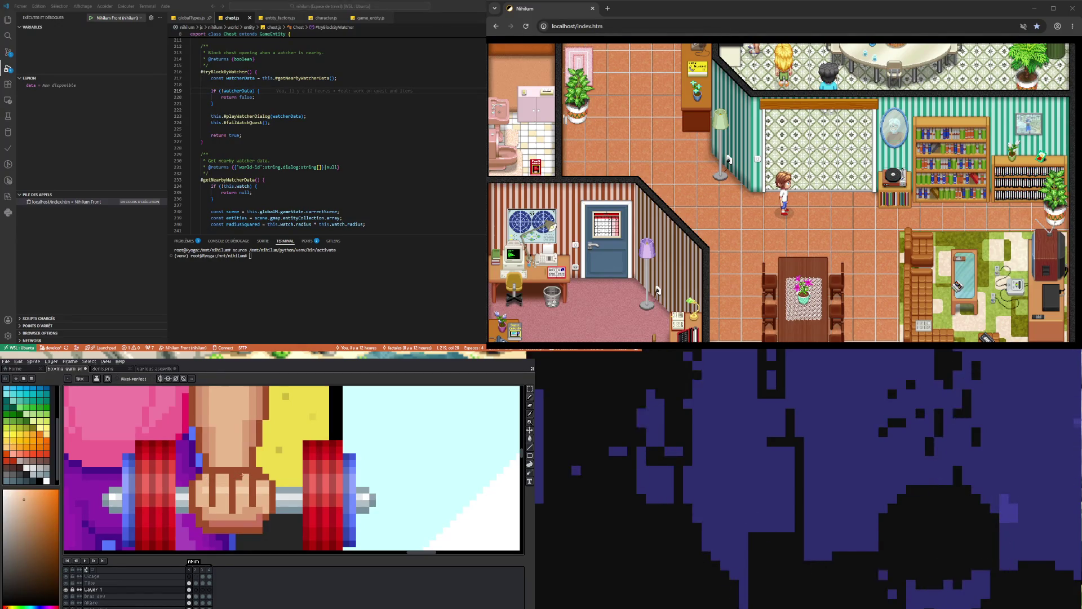
pyautogui.scroll(-2, 258, 476)
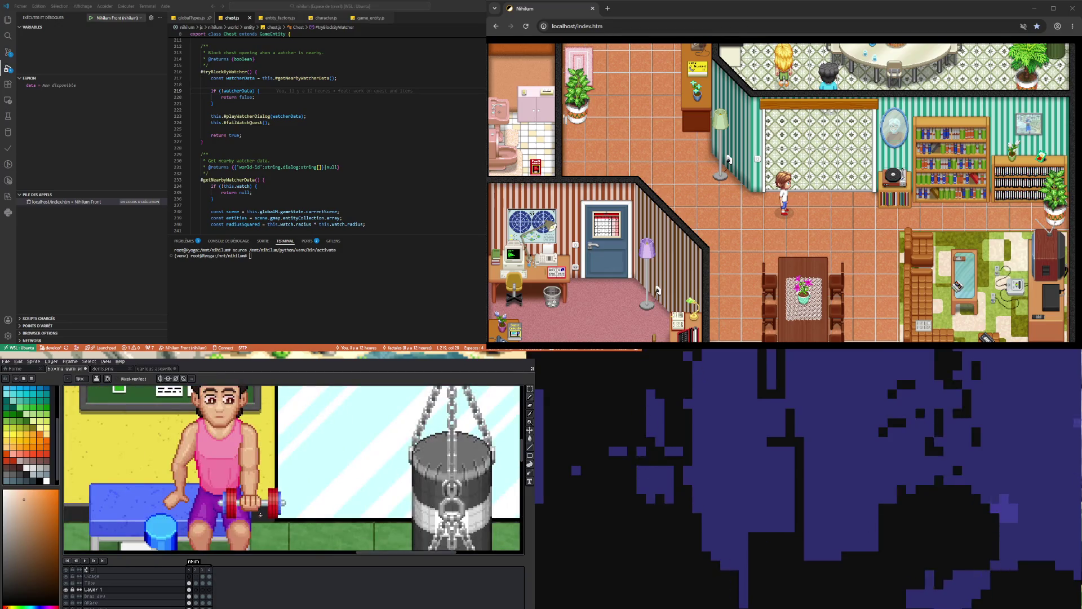
pyautogui.scroll(2, 249, 508)
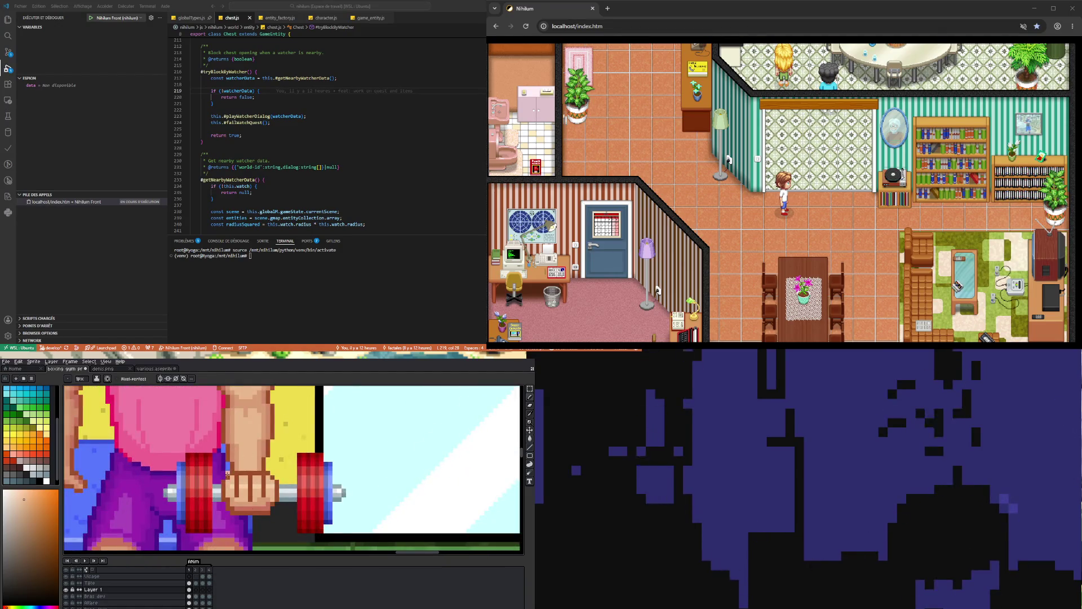
# Marquee-select the strip beneath the fist, then deselect it with Ctrl+D.
pyautogui.press('m')
pyautogui.moveTo(225, 512)
pyautogui.mouseDown()
pyautogui.moveTo(243, 524)
pyautogui.moveTo(285, 520)
pyautogui.mouseUp()
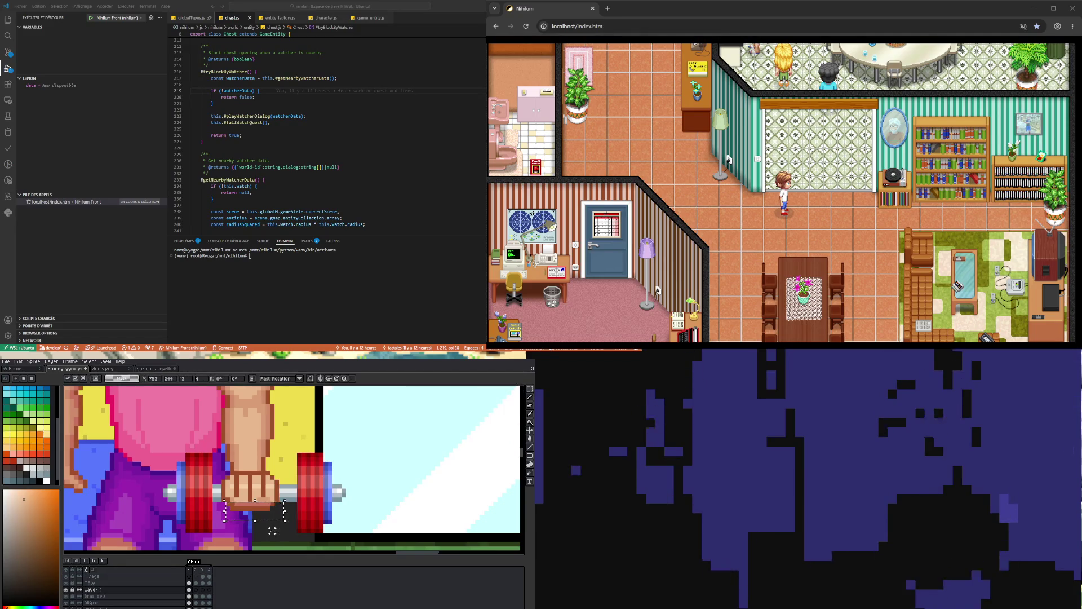
pyautogui.click(272, 530)
pyautogui.scroll(-2, 272, 530)
pyautogui.scroll(2, 231, 509)
pyautogui.moveTo(229, 496); pyautogui.dragTo(275, 515)
pyautogui.hotkey('ctrl', 'd')
# Sample several skin shades from the fist and place a peach pixel beside it.
pyautogui.scroll(2, 248, 484)
pyautogui.press('alt')
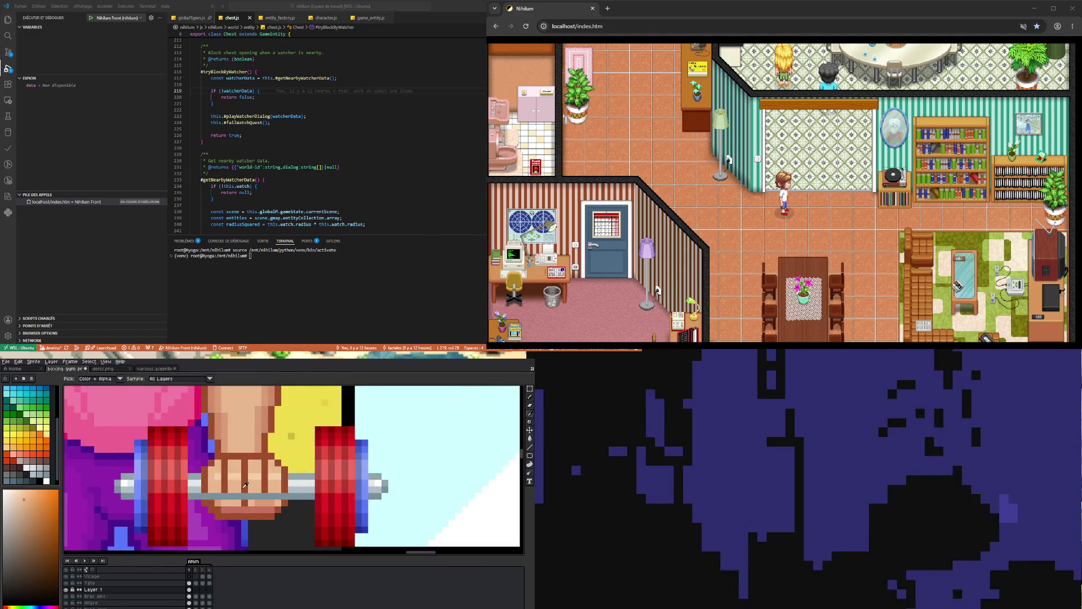
pyautogui.click(245, 485)
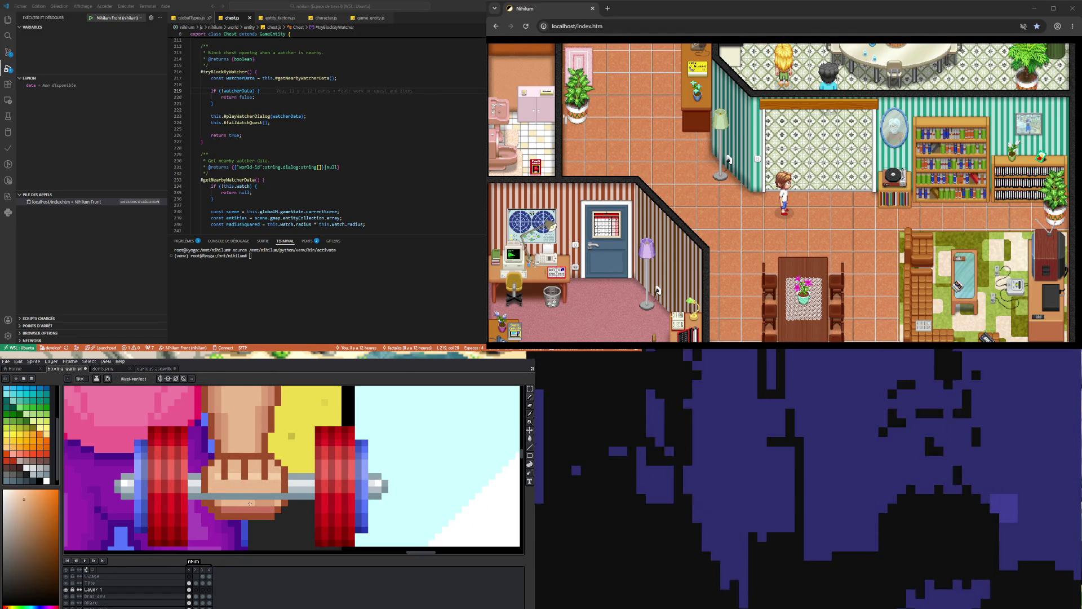
pyautogui.keyDown('alt'); pyautogui.click(227, 502); pyautogui.keyUp('alt')
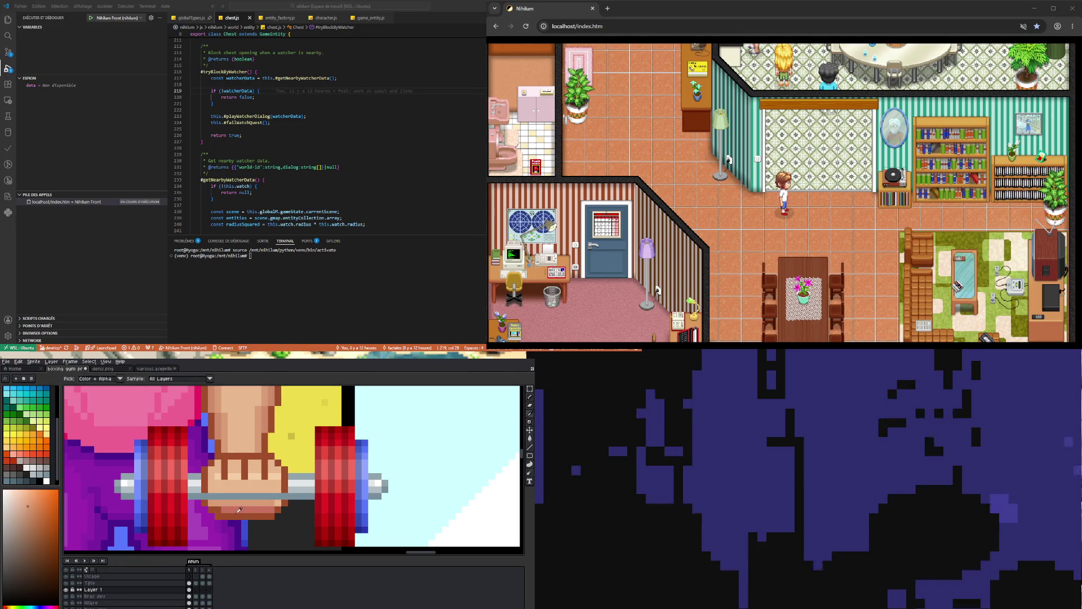
pyautogui.keyDown('alt'); pyautogui.click(220, 506); pyautogui.keyUp('alt')
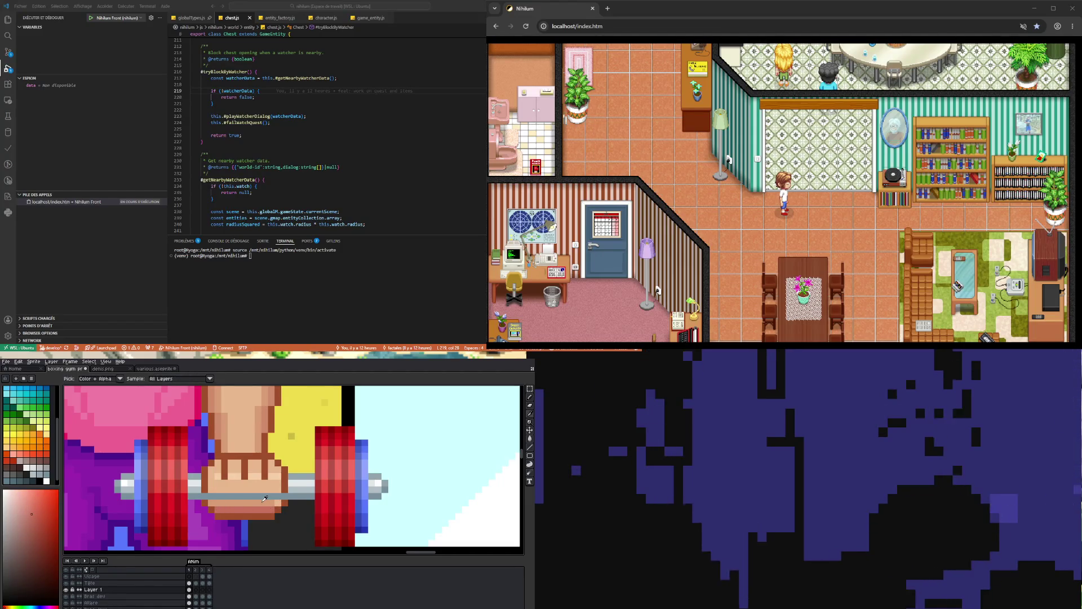
pyautogui.keyDown('alt'); pyautogui.click(278, 499); pyautogui.keyUp('alt')
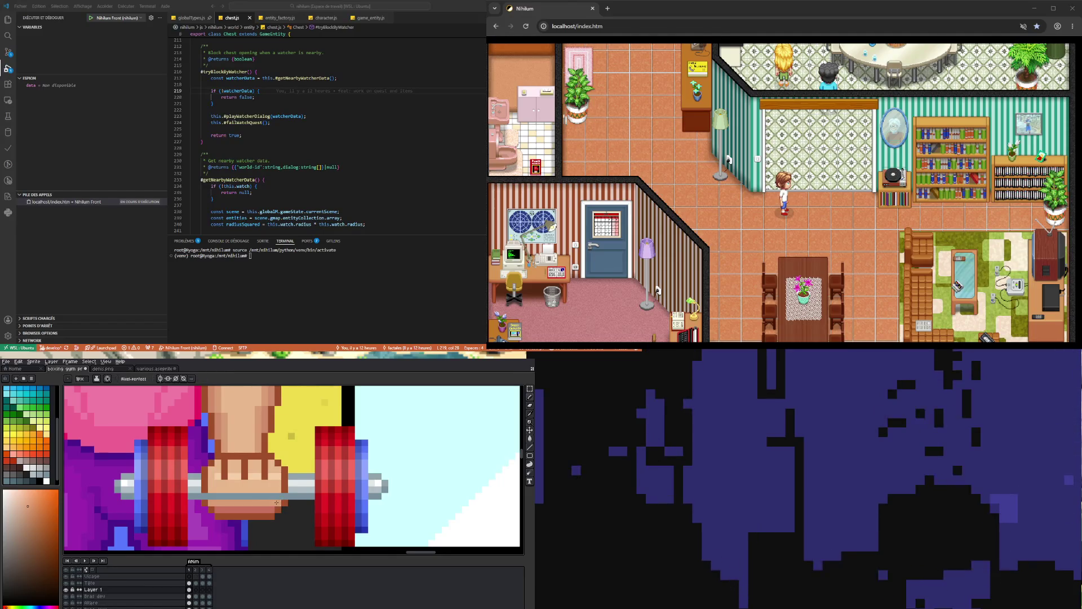
pyautogui.click(412, 496)
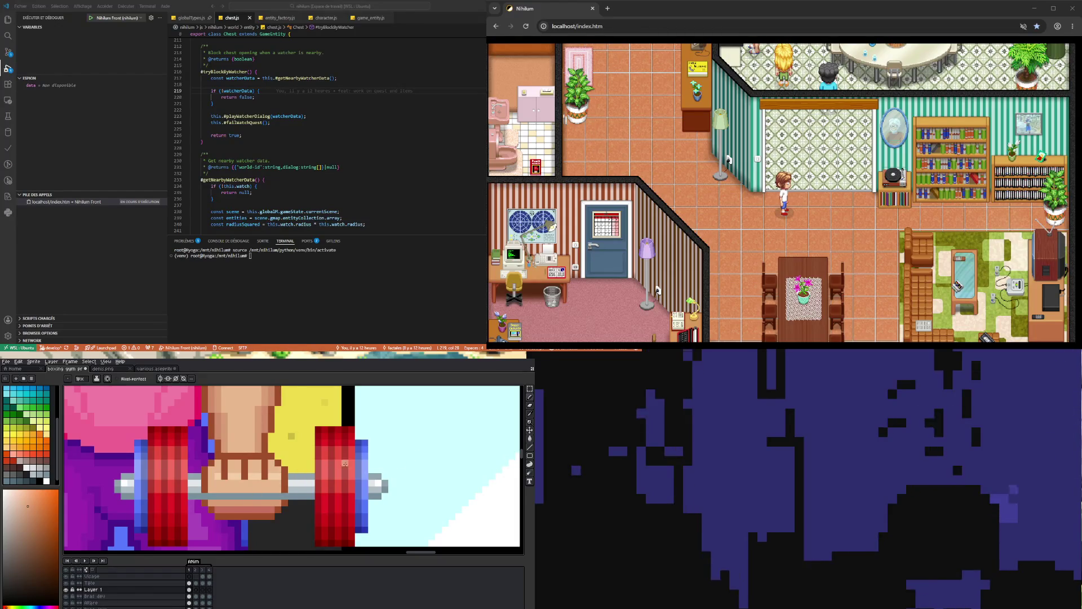
# Select and reposition the fist's top row using Magic Wand and Rectangular Marquee.
pyautogui.press('w')
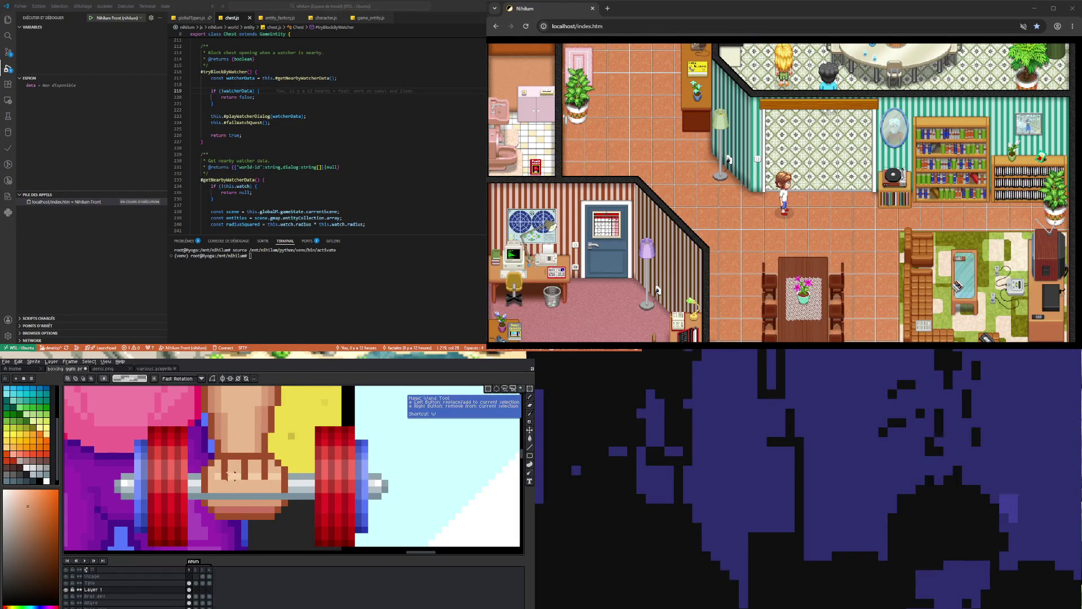
pyautogui.click(201, 501)
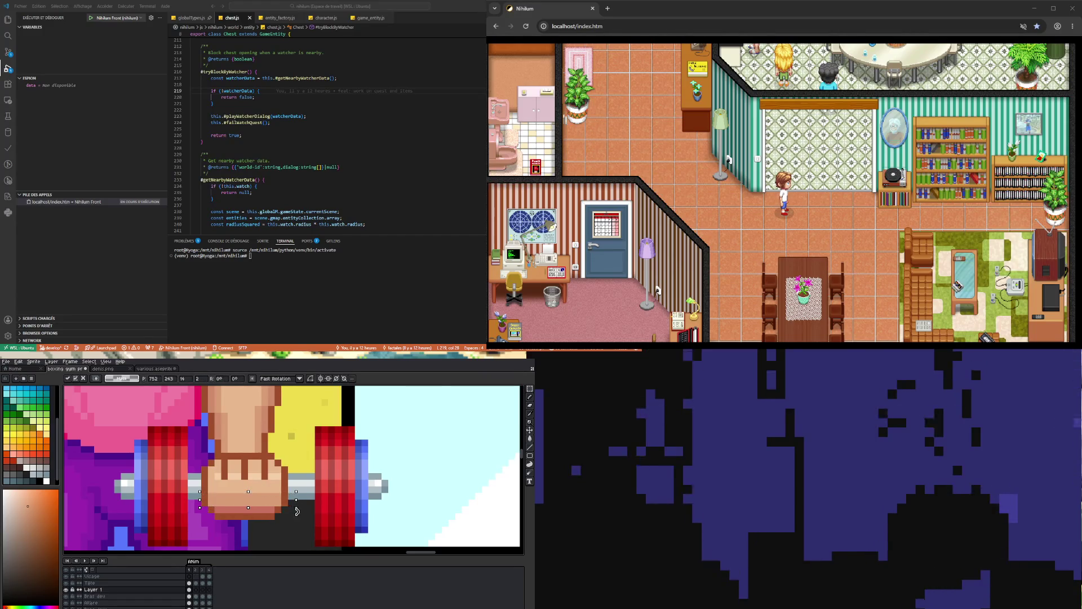
pyautogui.scroll(-3, 265, 507)
pyautogui.hotkey('ctrl', 'd')
pyautogui.scroll(-2, 270, 522)
pyautogui.scroll(4, 227, 464)
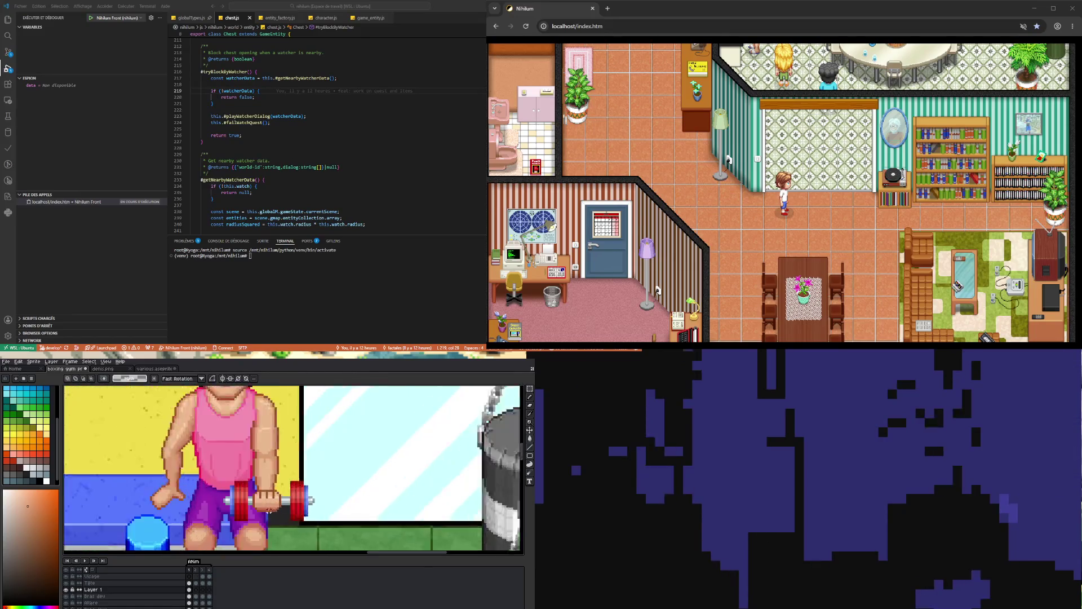
pyautogui.moveTo(223, 477); pyautogui.dragTo(307, 500)
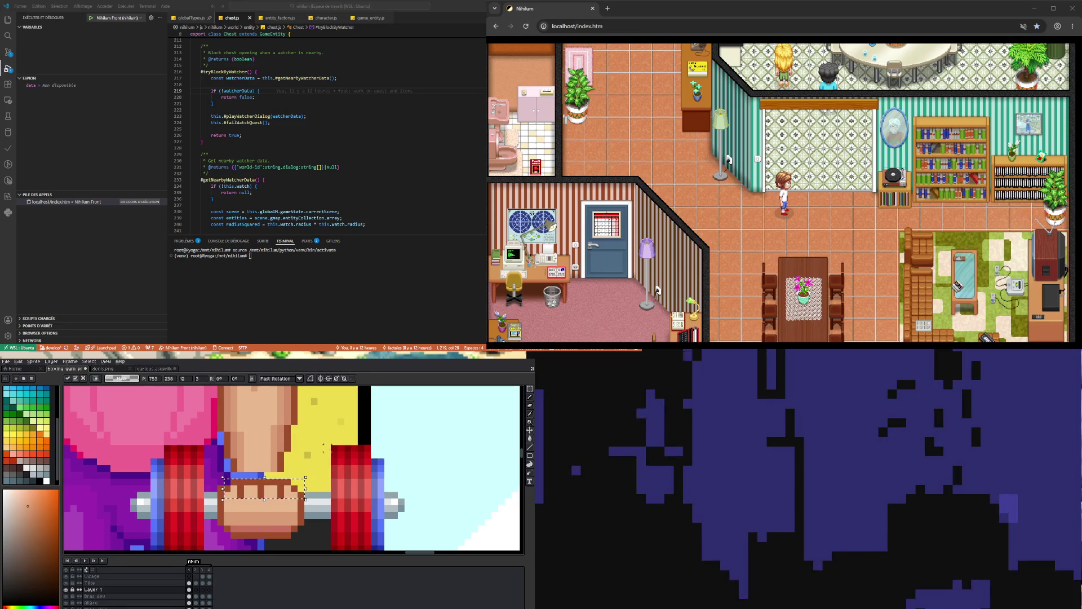
pyautogui.click(240, 504)
pyautogui.moveTo(236, 490)
pyautogui.mouseDown()
pyautogui.moveTo(287, 500)
pyautogui.moveTo(266, 515)
pyautogui.mouseUp()
pyautogui.click(225, 478)
# Pick the fist's darker skin shade and touch up its shading with the Pencil.
pyautogui.press('b')
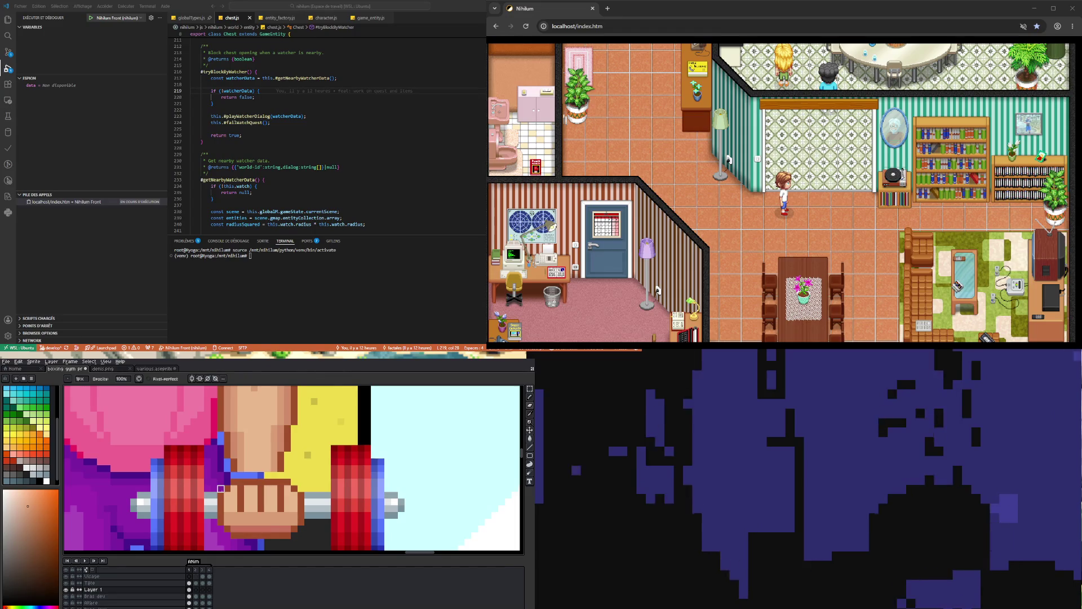
pyautogui.scroll(-3, 308, 475)
pyautogui.scroll(4, 278, 491)
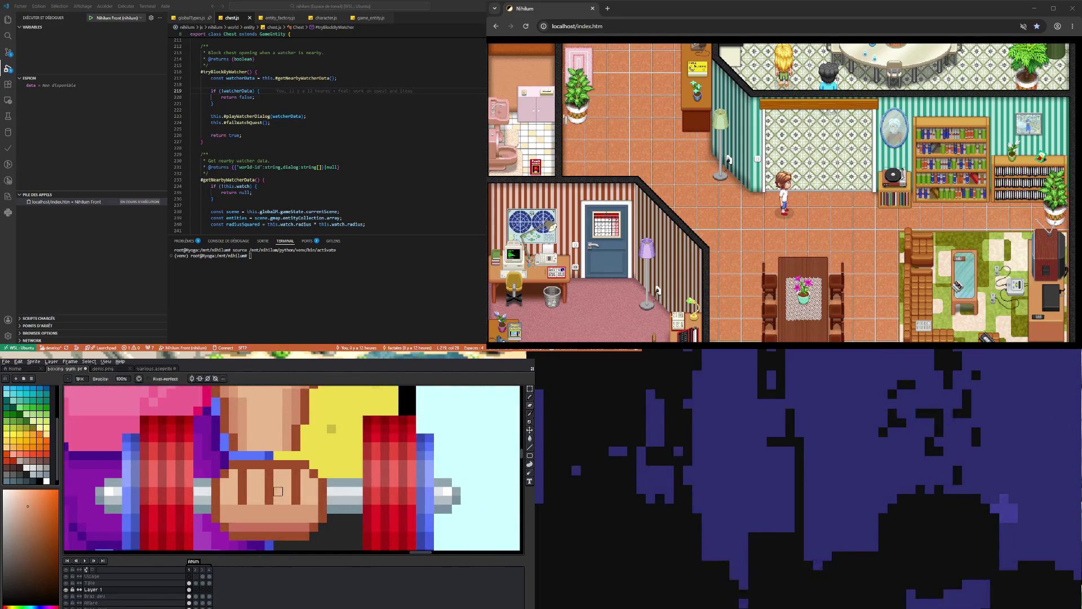
pyautogui.press('i')
pyautogui.click(228, 471)
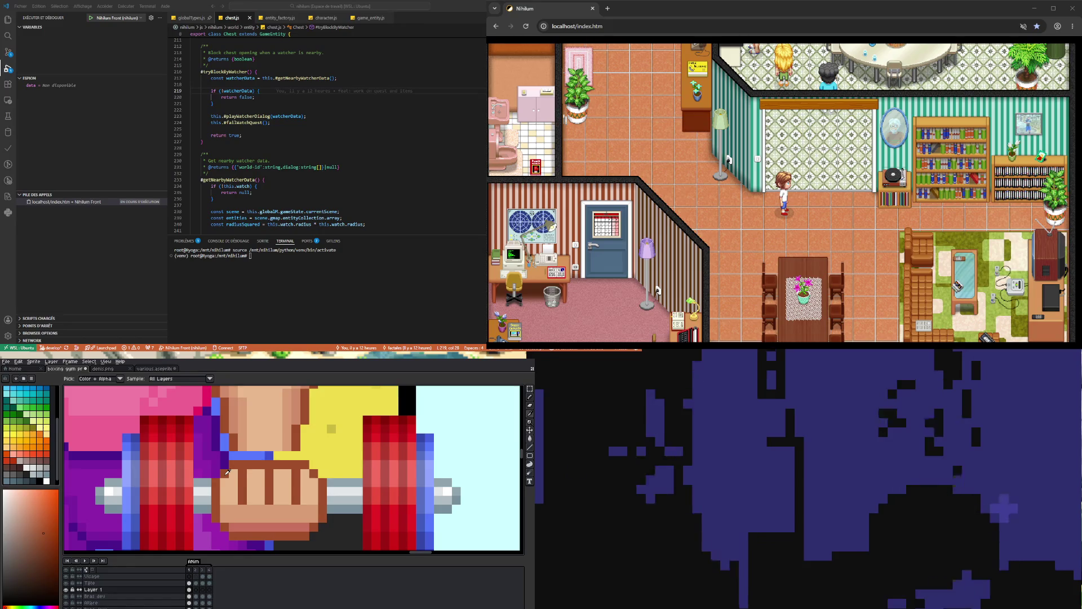
pyautogui.press('b')
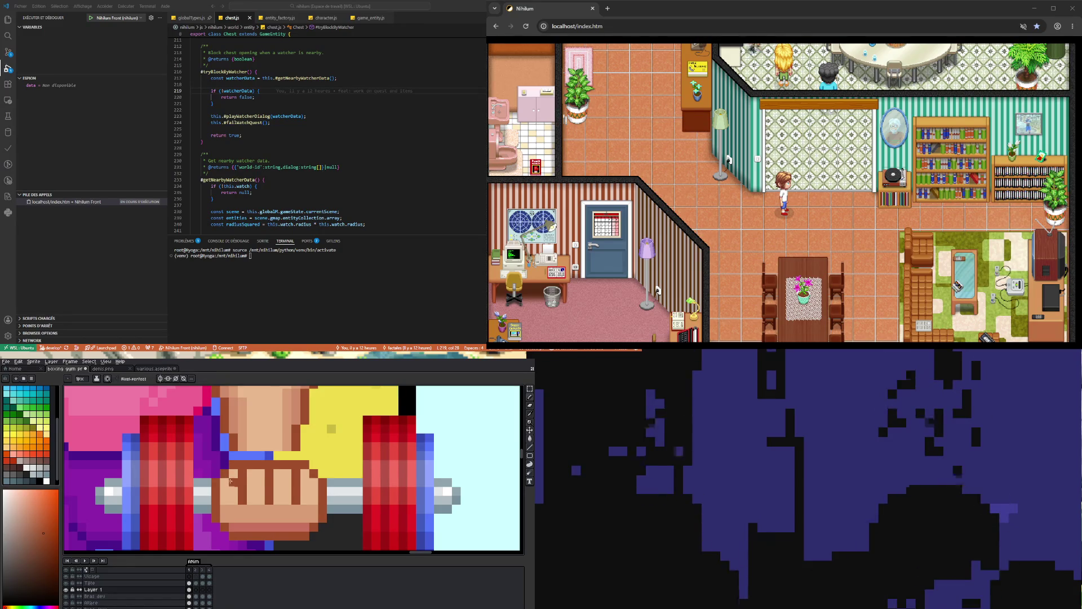
pyautogui.press('b')
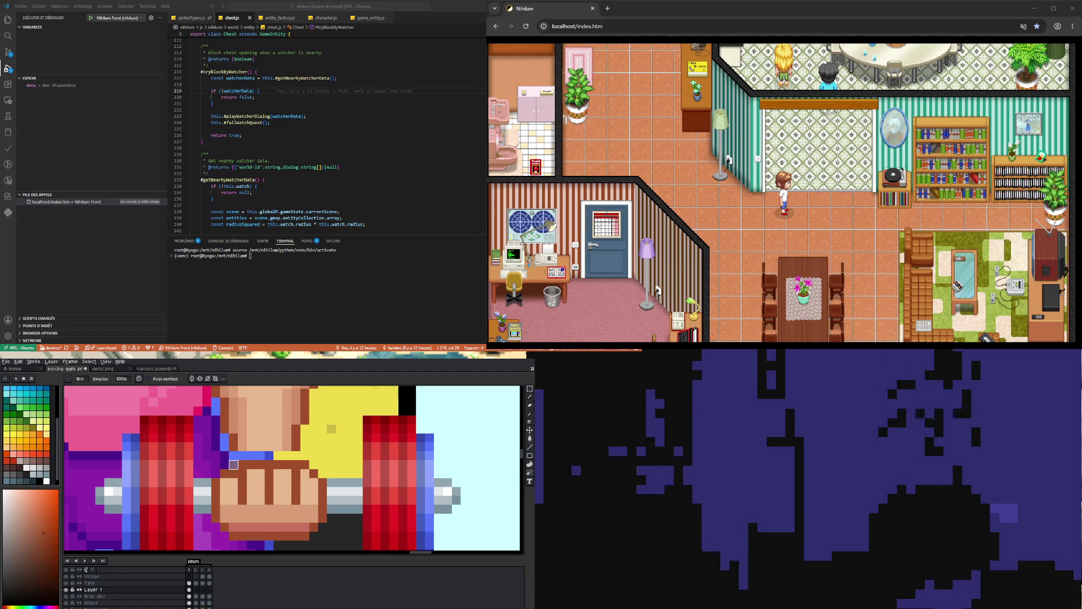
pyautogui.scroll(-3, 234, 465)
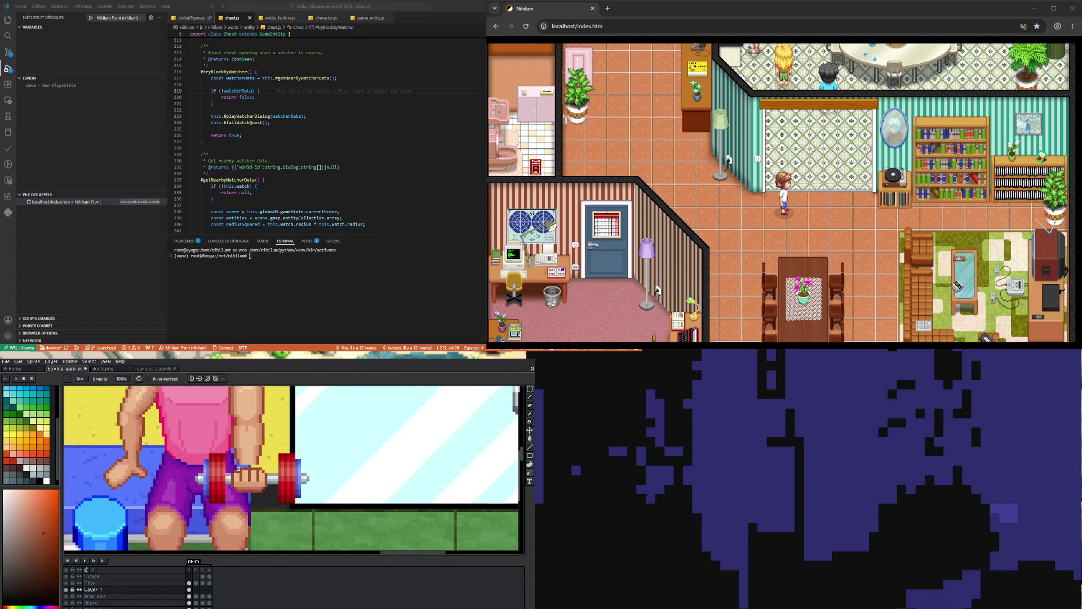
pyautogui.scroll(2, 238, 469)
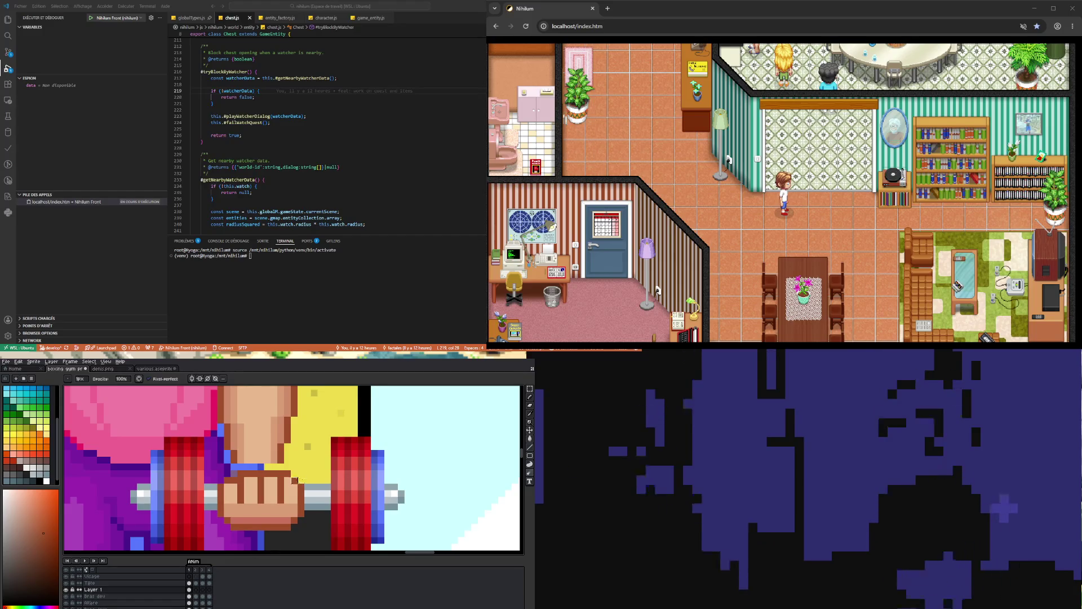
pyautogui.scroll(1, 288, 486)
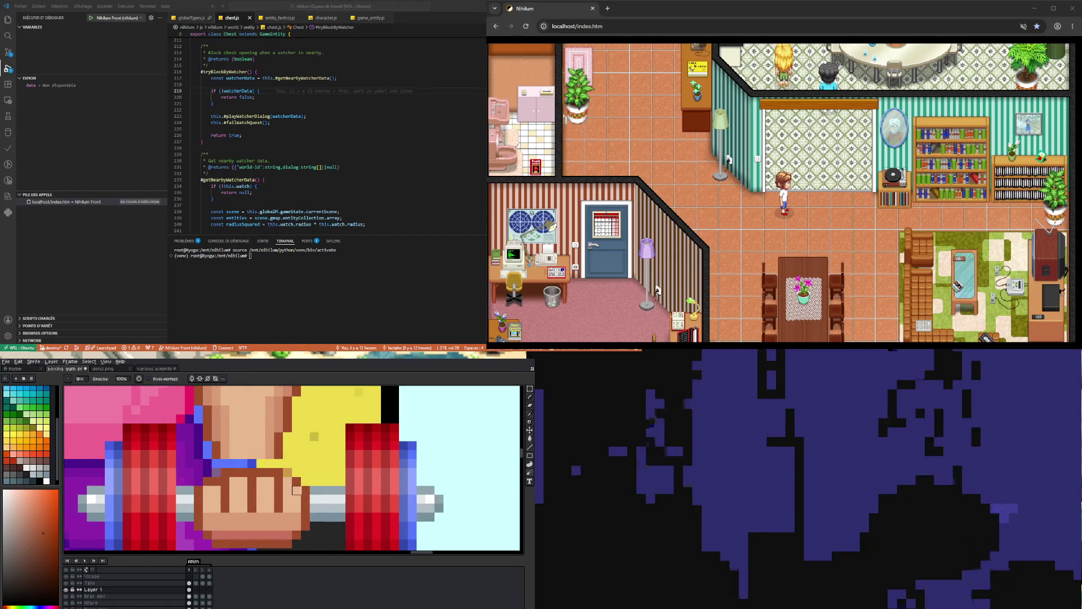
pyautogui.press('i')
pyautogui.press('b')
pyautogui.scroll(-2, 294, 505)
pyautogui.scroll(-3, 295, 506)
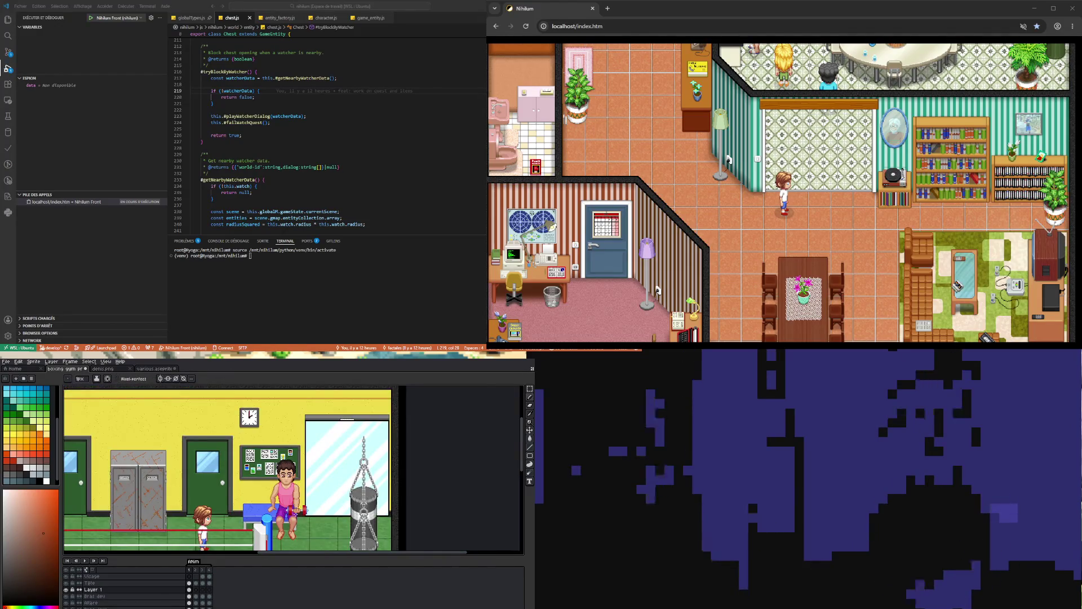
pyautogui.scroll(4, 280, 499)
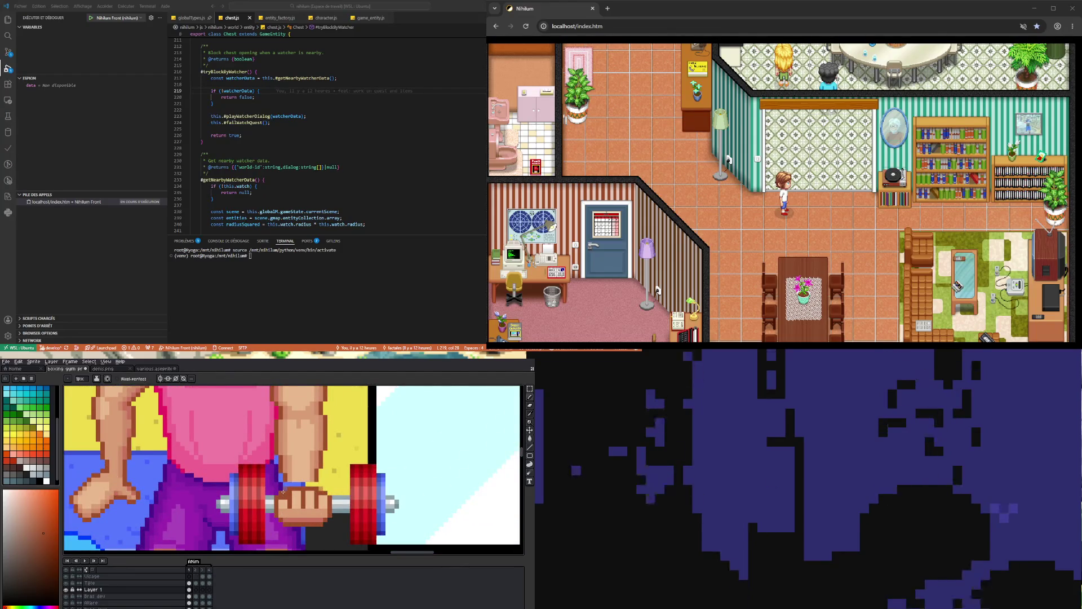
pyautogui.press('e')
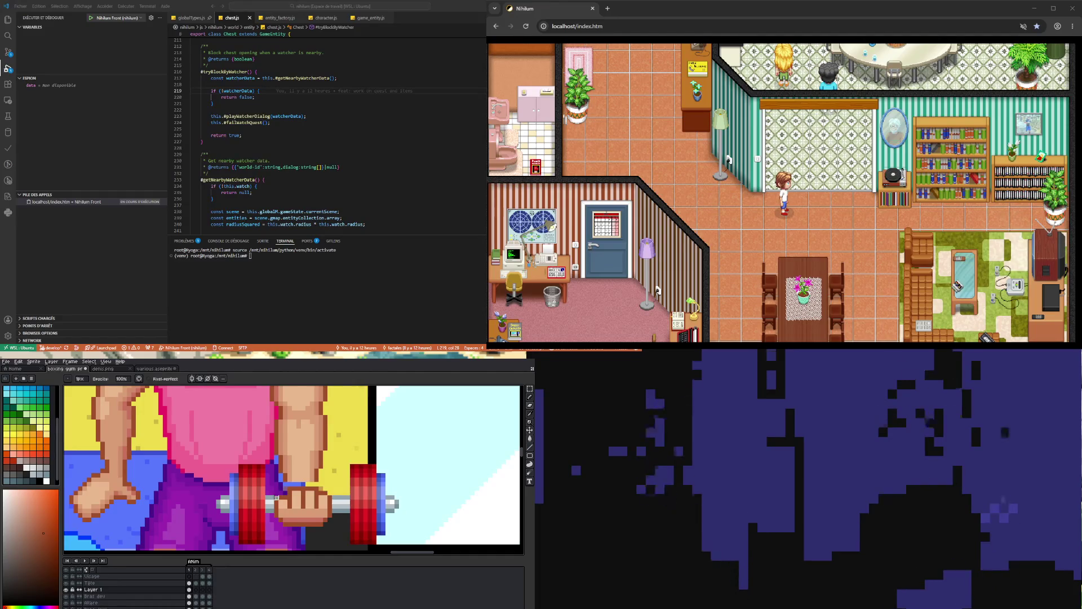
# Select the fist and move it up one pixel to cover the blue wristband.
pyautogui.press('w')
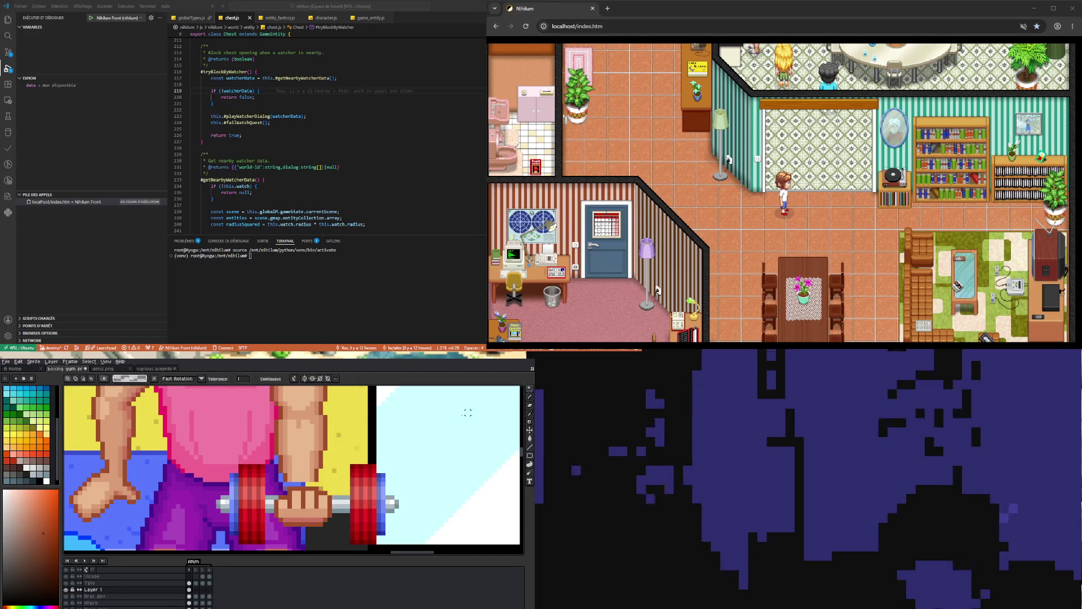
pyautogui.click(296, 500)
pyautogui.click(330, 514)
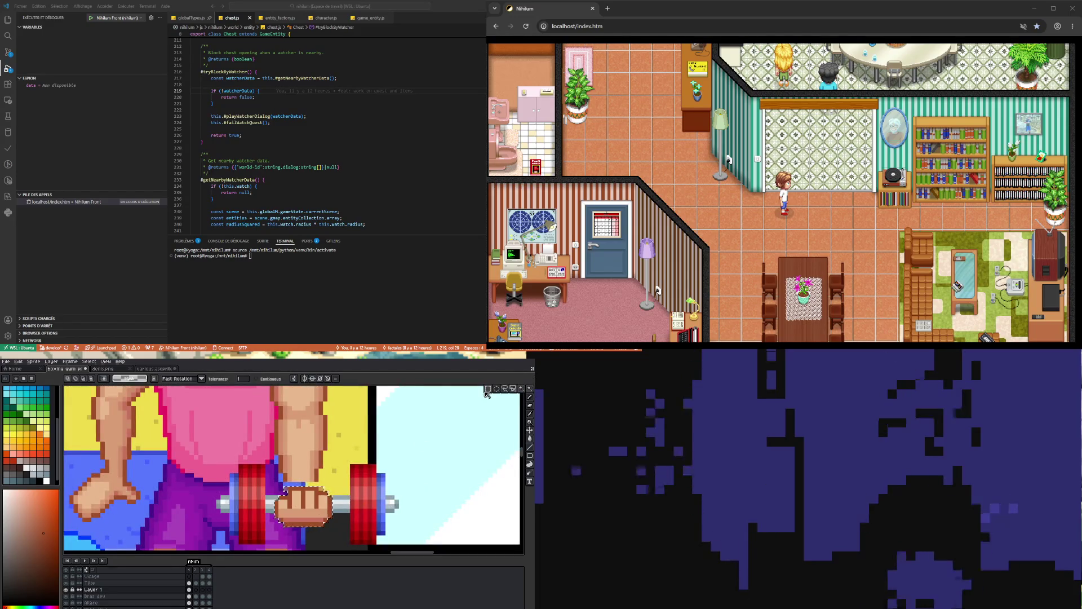
pyautogui.click(530, 389)
pyautogui.click(276, 483)
pyautogui.moveTo(276, 484)
pyautogui.mouseDown()
pyautogui.moveTo(320, 470)
pyautogui.moveTo(338, 518)
pyautogui.moveTo(281, 519)
pyautogui.moveTo(333, 518)
pyautogui.mouseUp()
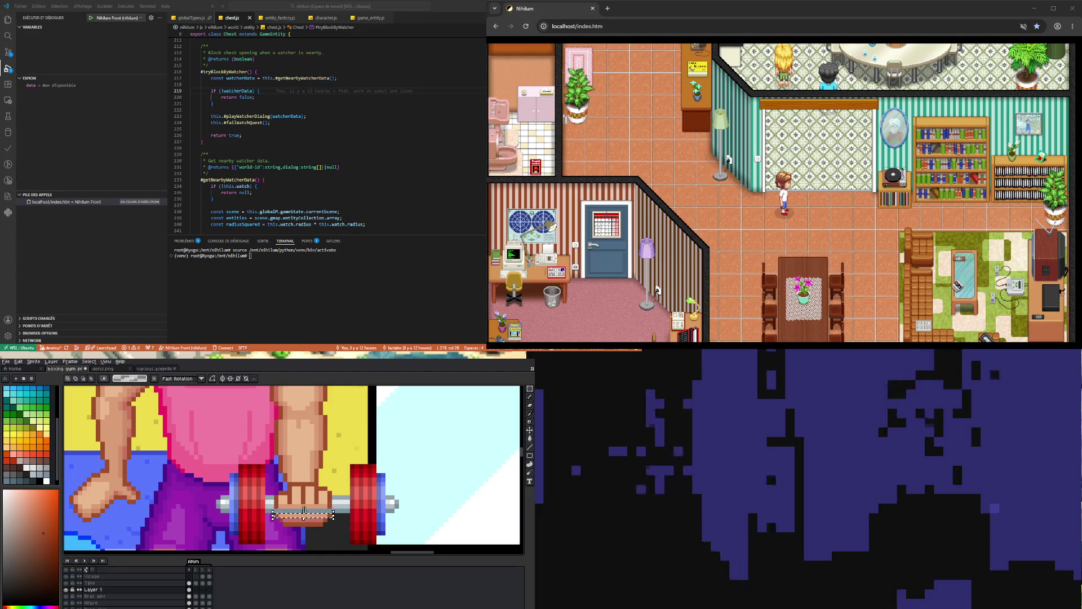
pyautogui.scroll(1, 288, 519)
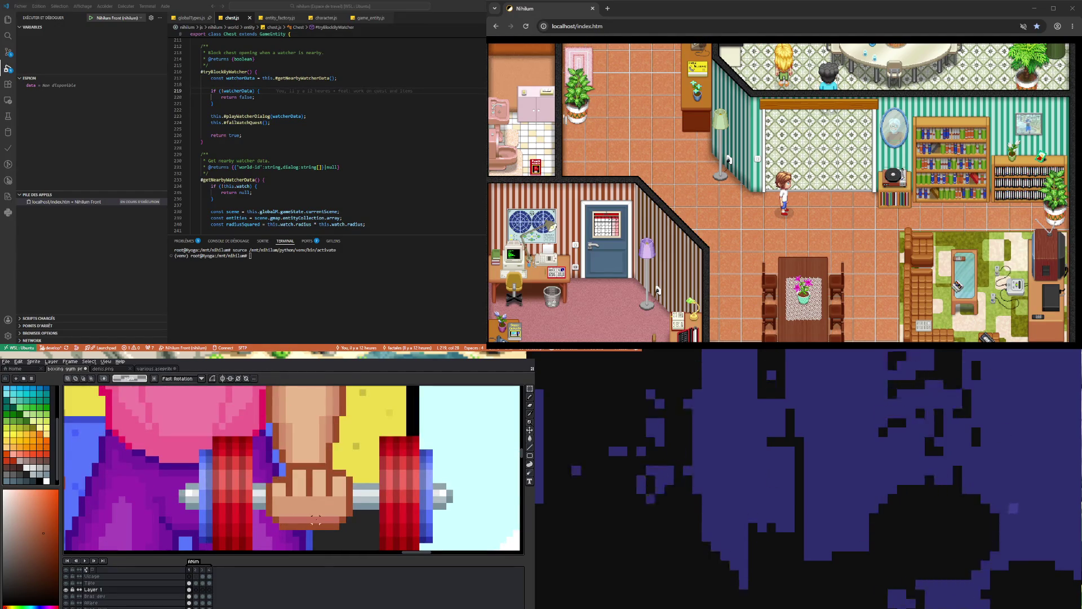
# Paint dark red-brown along the fist's light bottom edge with the Pencil.
pyautogui.press('b')
pyautogui.keyDown('alt'); pyautogui.click(312, 519); pyautogui.keyUp('alt')
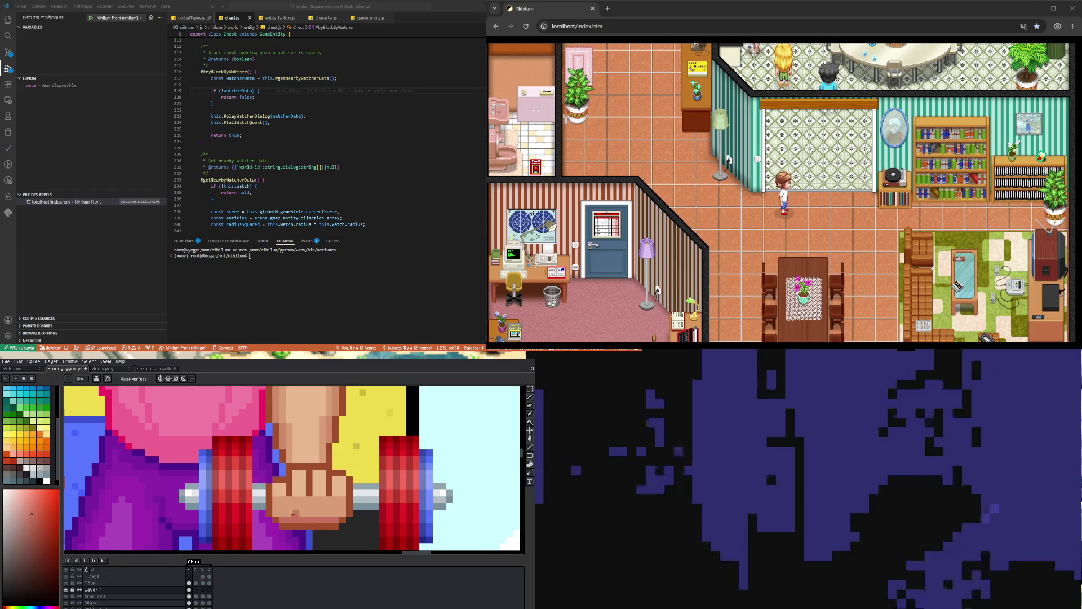
pyautogui.moveTo(276, 513); pyautogui.dragTo(337, 514)
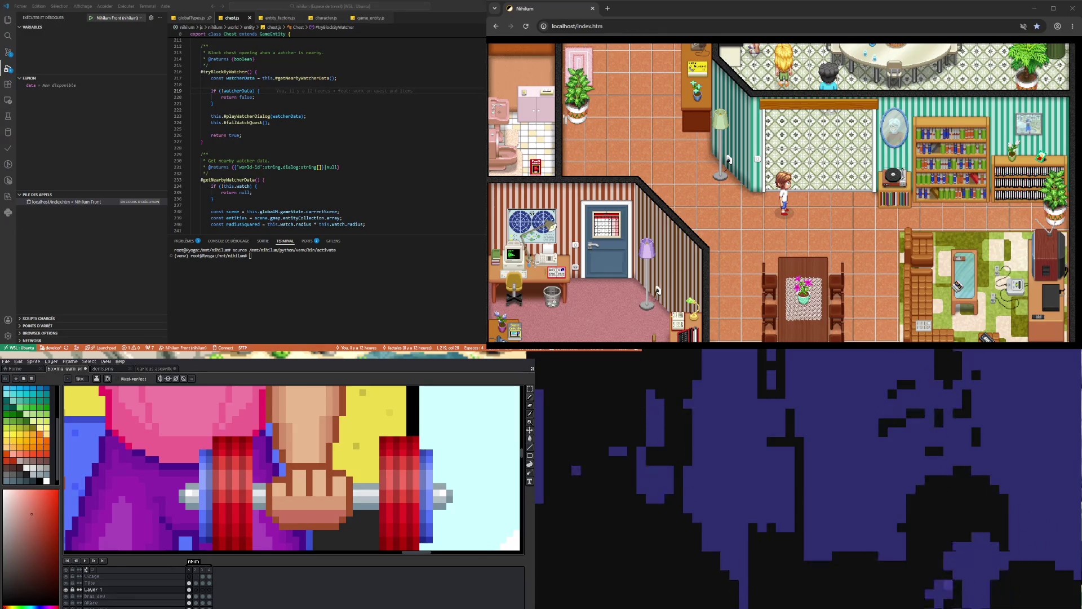
pyautogui.scroll(-3, 292, 468)
pyautogui.scroll(2, 292, 468)
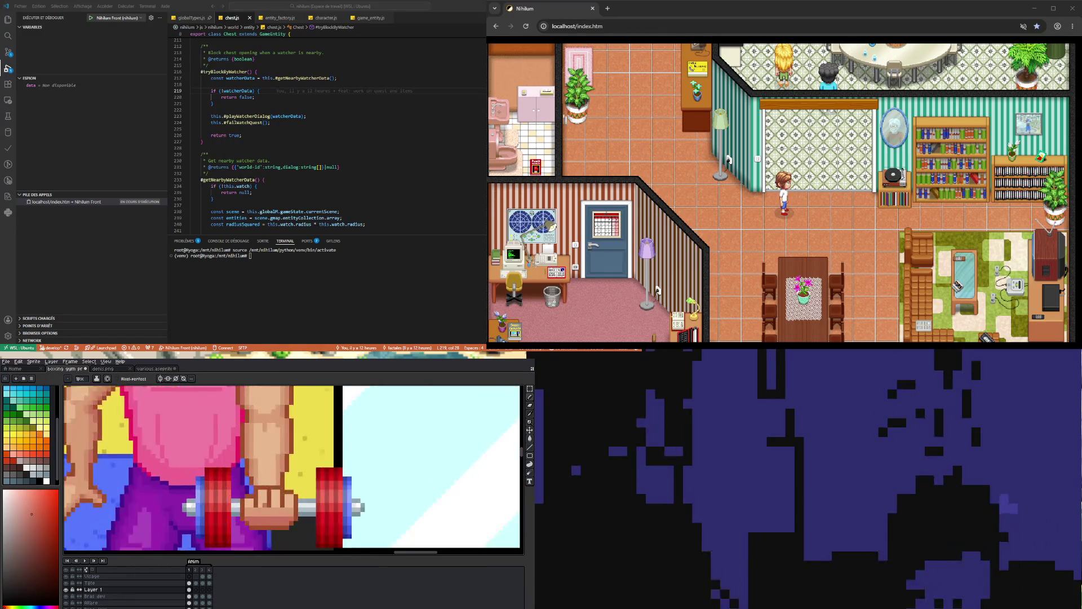
pyautogui.scroll(3, 256, 493)
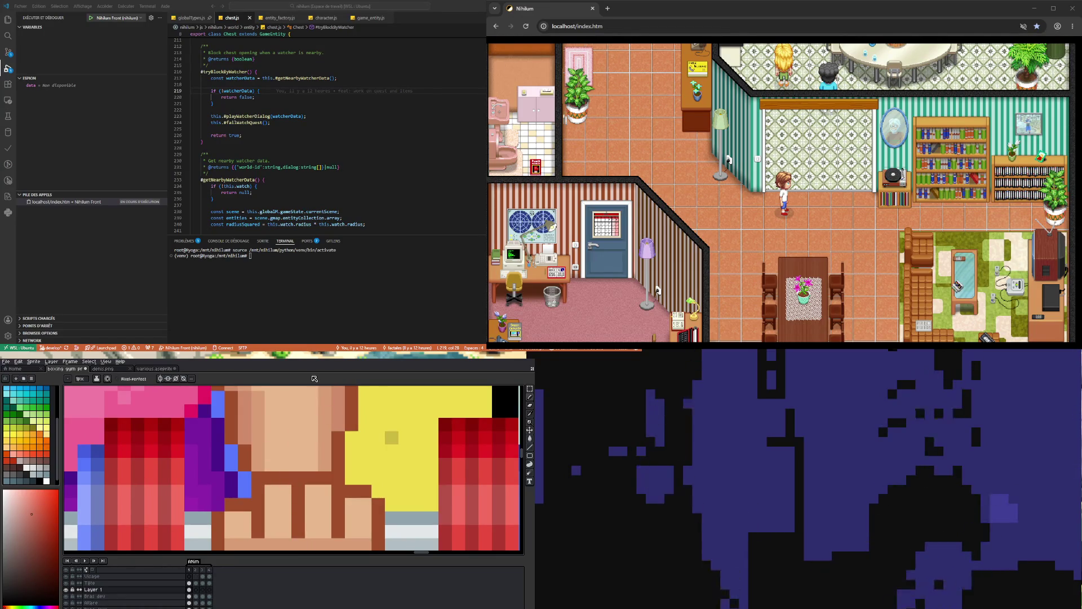
# Eyedrop a brown outline pixel on the fist as the foreground colour.
pyautogui.press('i')
pyautogui.click(242, 501)
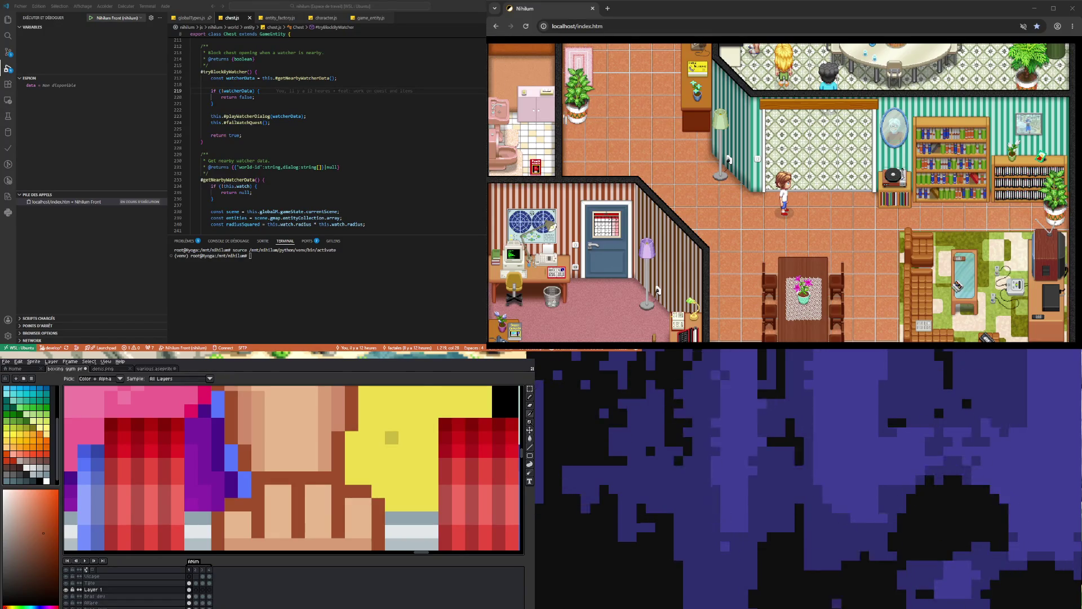
pyautogui.scroll(-3, 293, 468)
pyautogui.scroll(4, 260, 488)
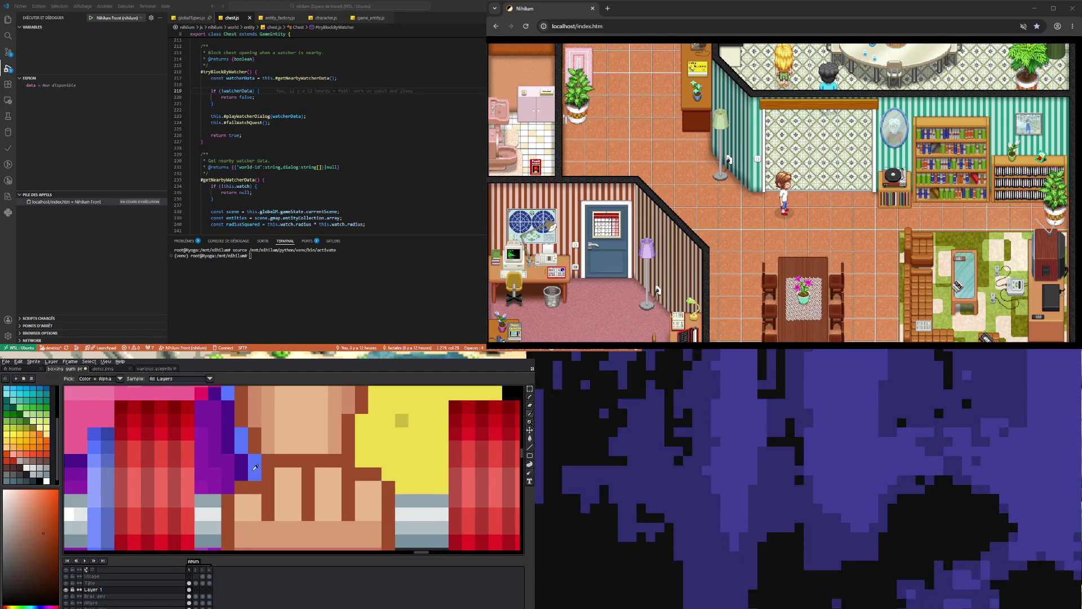
pyautogui.scroll(-3, 255, 467)
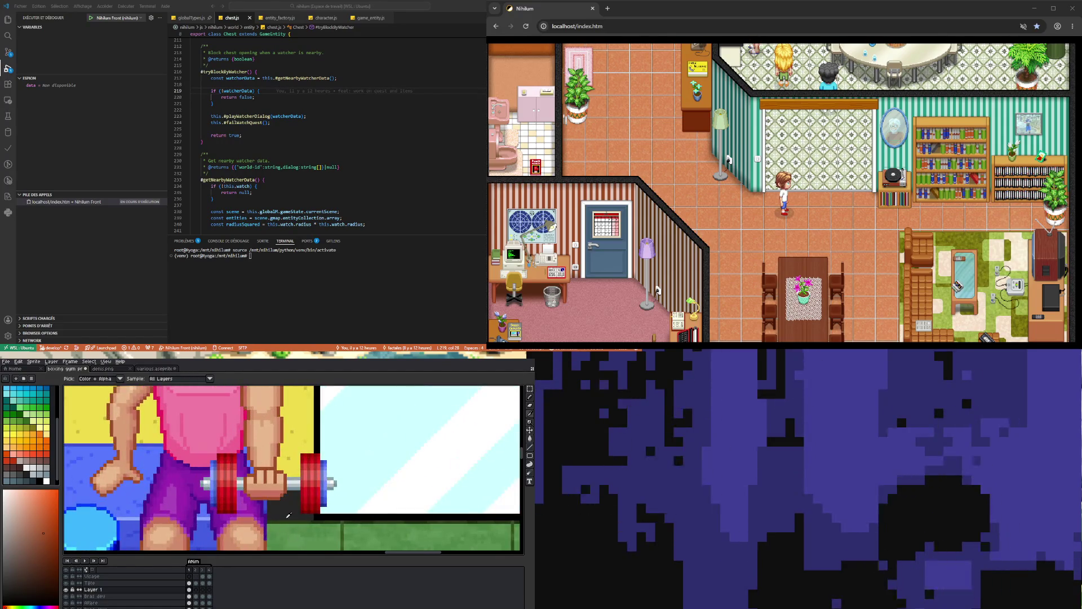
# Marquee a small 3x2 pixel block on the fist, nudge it up and back down, and drop it.
pyautogui.click(530, 389)
pyautogui.scroll(3, 265, 472)
pyautogui.moveTo(205, 475); pyautogui.dragTo(233, 495)
pyautogui.press('Up')
pyautogui.press('Up')
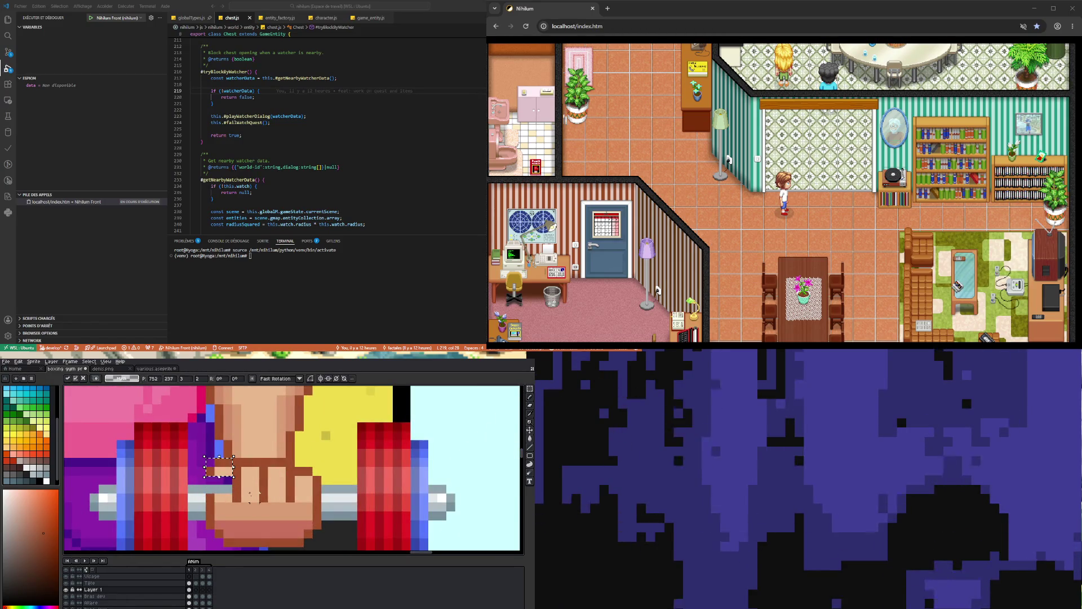
pyautogui.press('Down')
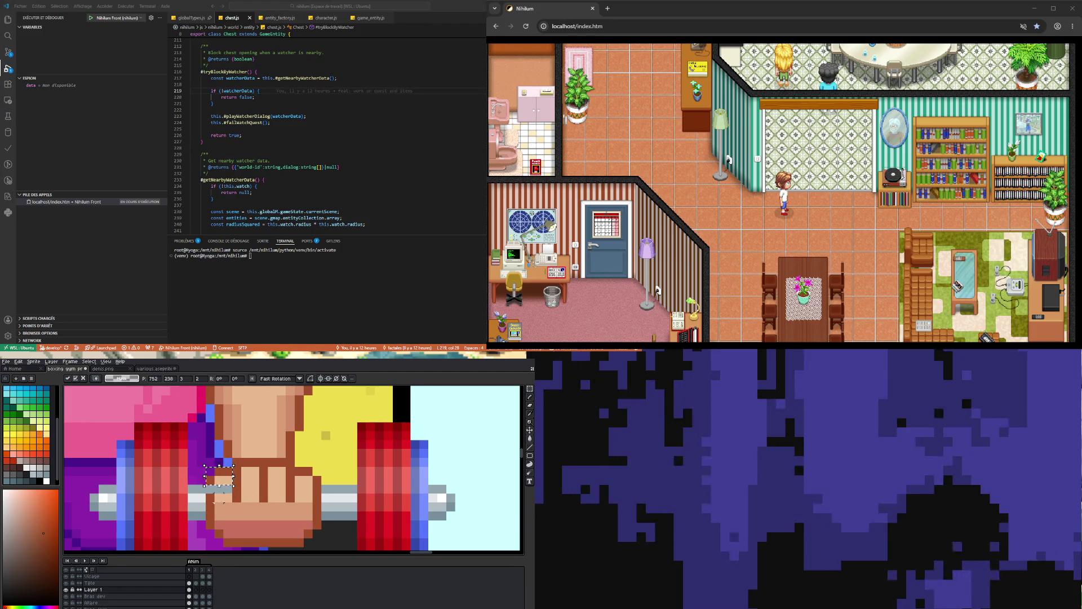
pyautogui.click(208, 497)
# Drag the fist pixels into place over the dumbbell bar and commit the move.
pyautogui.moveTo(232, 492)
pyautogui.mouseDown()
pyautogui.moveTo(206, 504)
pyautogui.moveTo(221, 488)
pyautogui.mouseUp()
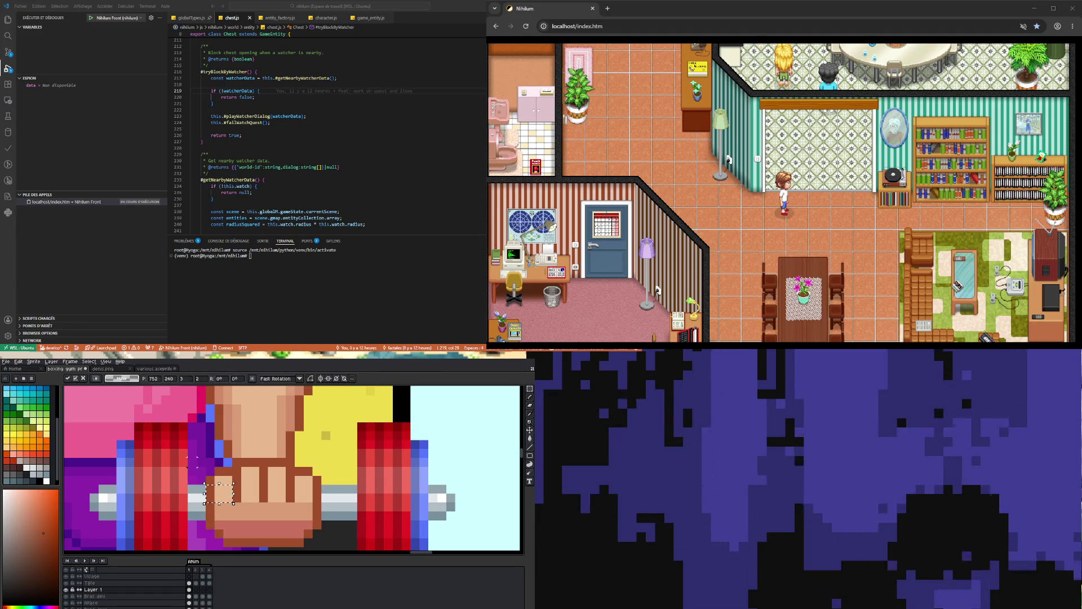
pyautogui.scroll(-2, 192, 462)
pyautogui.scroll(3, 192, 462)
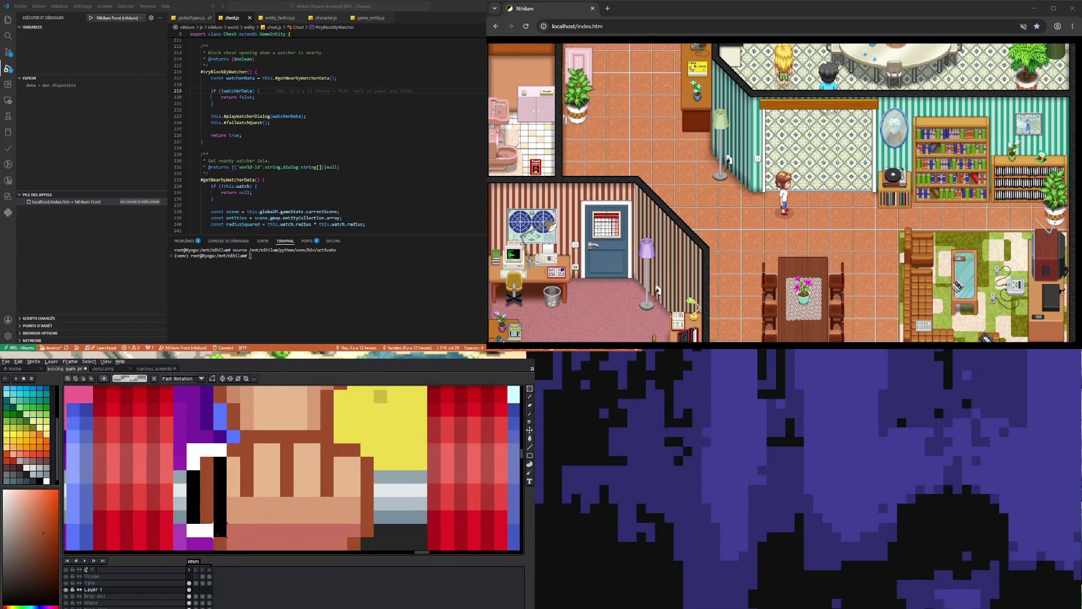
pyautogui.moveTo(186, 443); pyautogui.dragTo(228, 535)
pyautogui.scroll(-3, 285, 467)
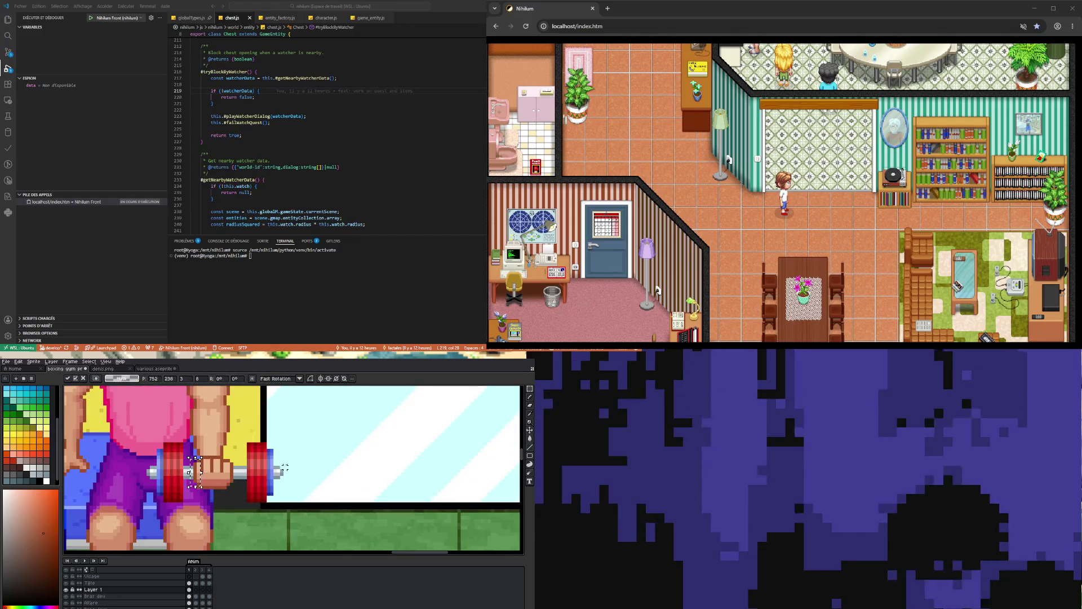
pyautogui.press('Return')
pyautogui.scroll(-3, 213, 497)
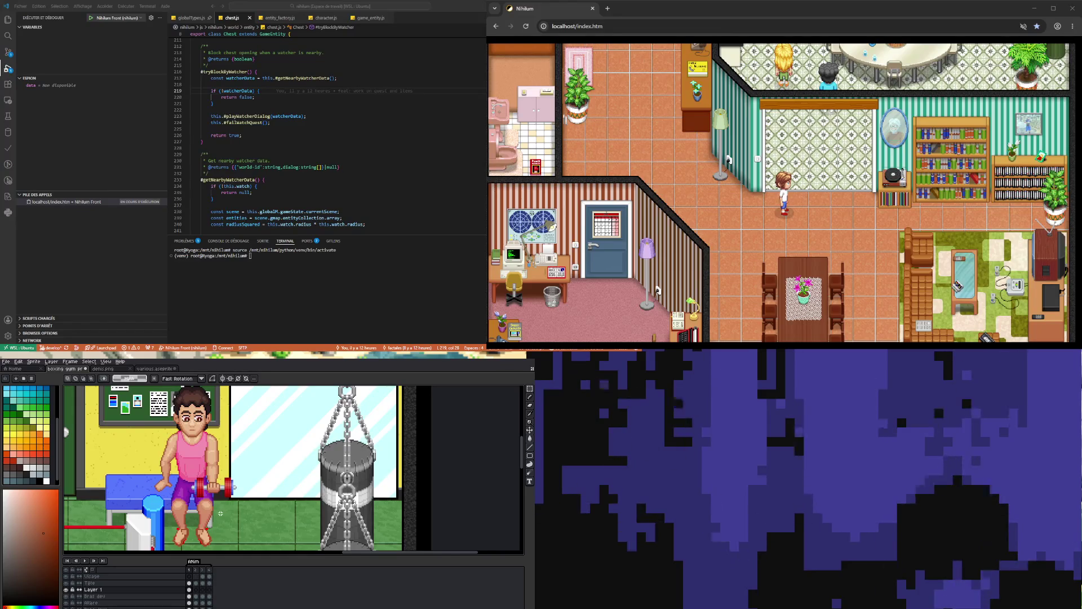
pyautogui.scroll(2, 215, 488)
pyautogui.scroll(2, 215, 480)
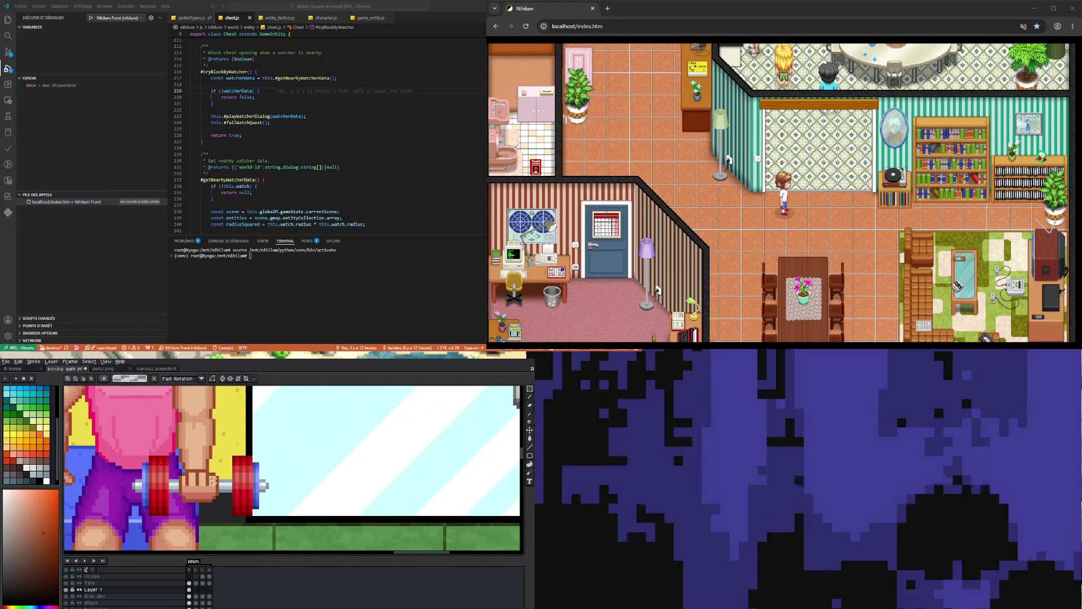
pyautogui.scroll(-2, 214, 480)
pyautogui.scroll(-2, 231, 510)
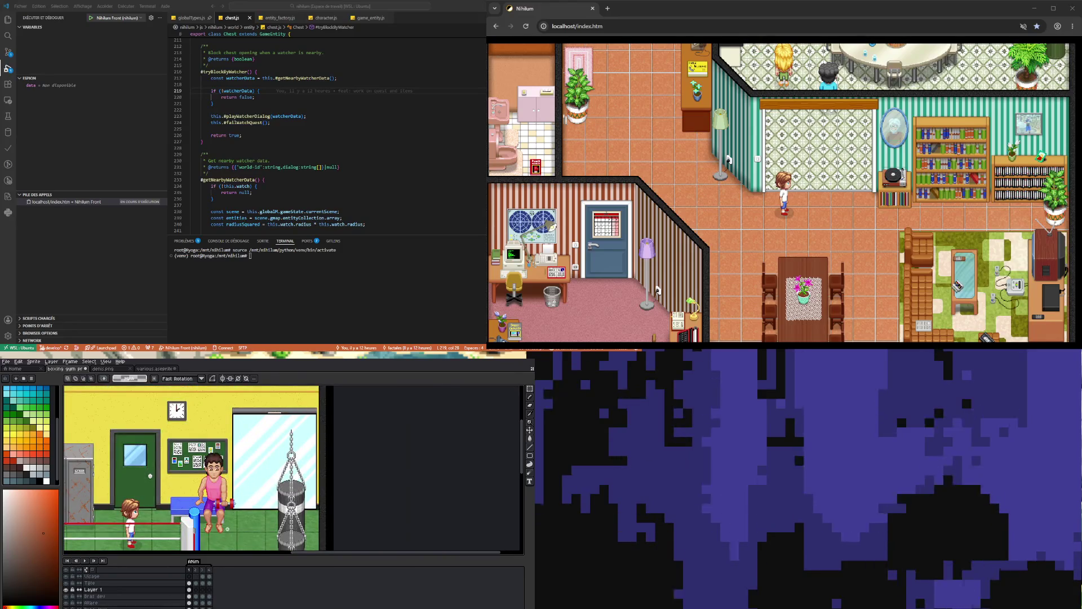
pyautogui.scroll(2, 214, 484)
pyautogui.scroll(2, 207, 475)
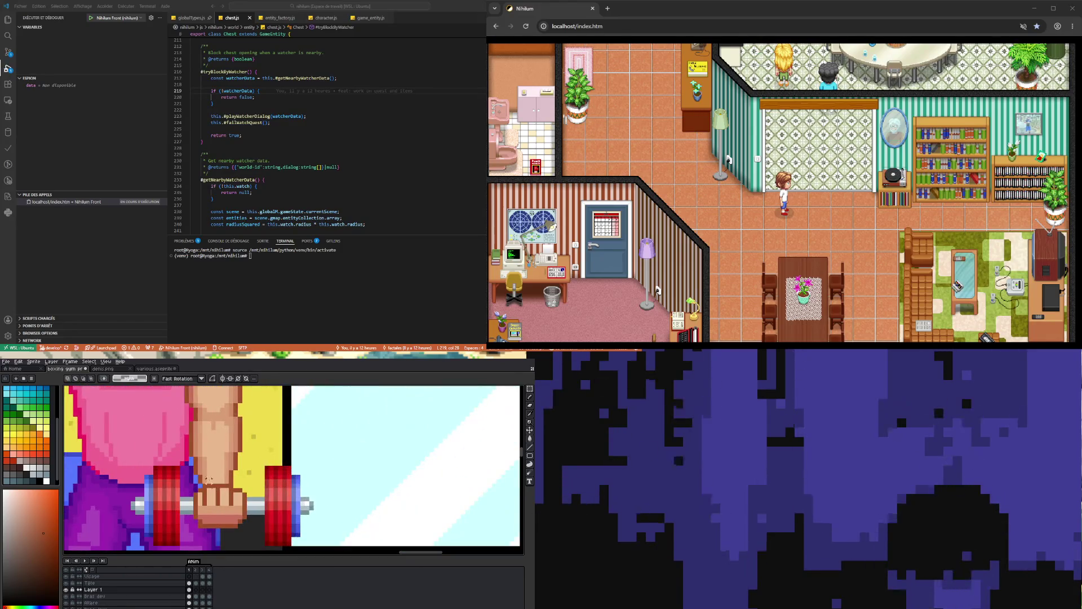
pyautogui.scroll(2, 207, 475)
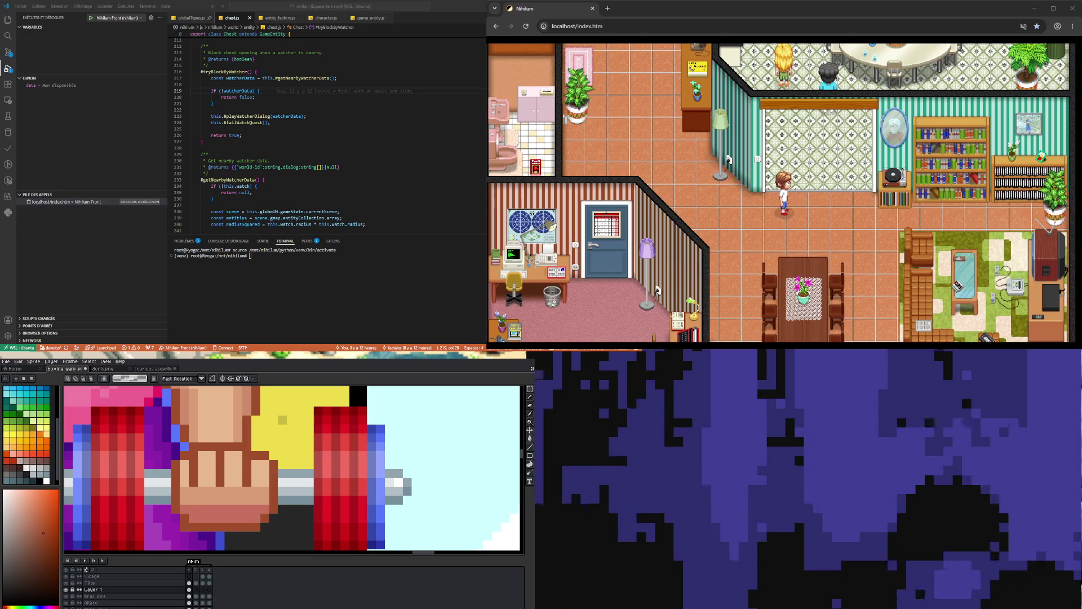
# With the eyedropper, then pencil, make Layer 1 active, then select the Bras dev forearm layer.
pyautogui.scroll(-3, 205, 481)
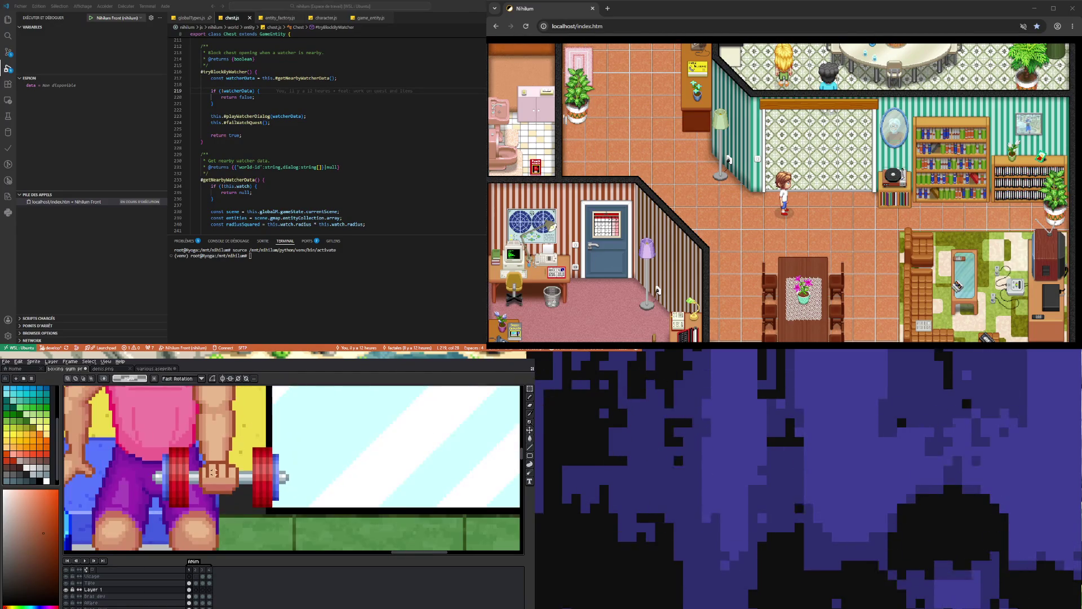
pyautogui.scroll(3, 211, 465)
pyautogui.scroll(-3, 213, 453)
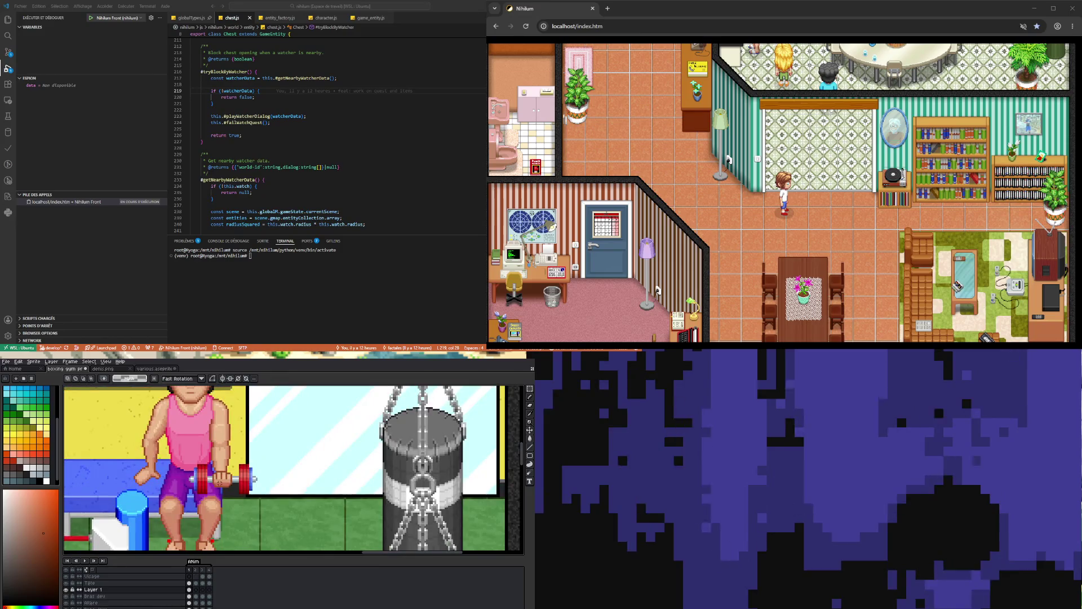
pyautogui.scroll(5, 217, 476)
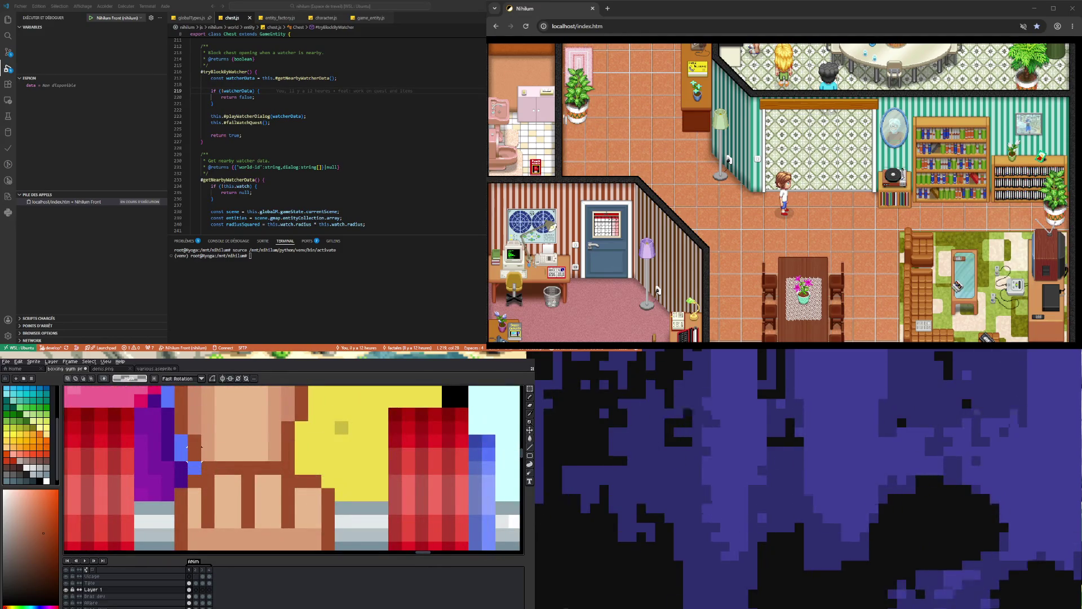
pyautogui.press('i')
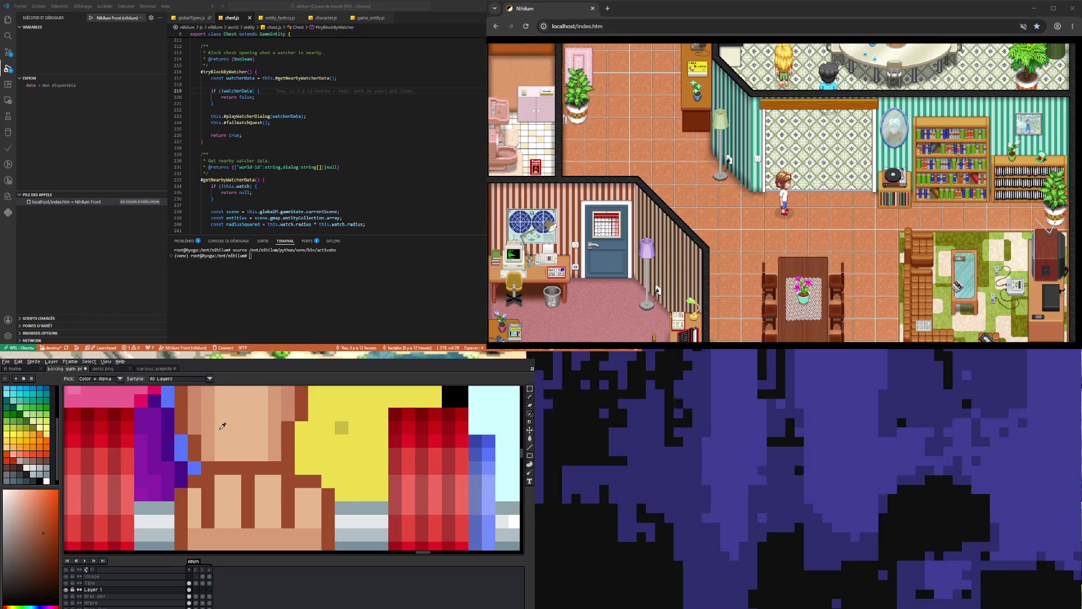
pyautogui.scroll(-4, 196, 441)
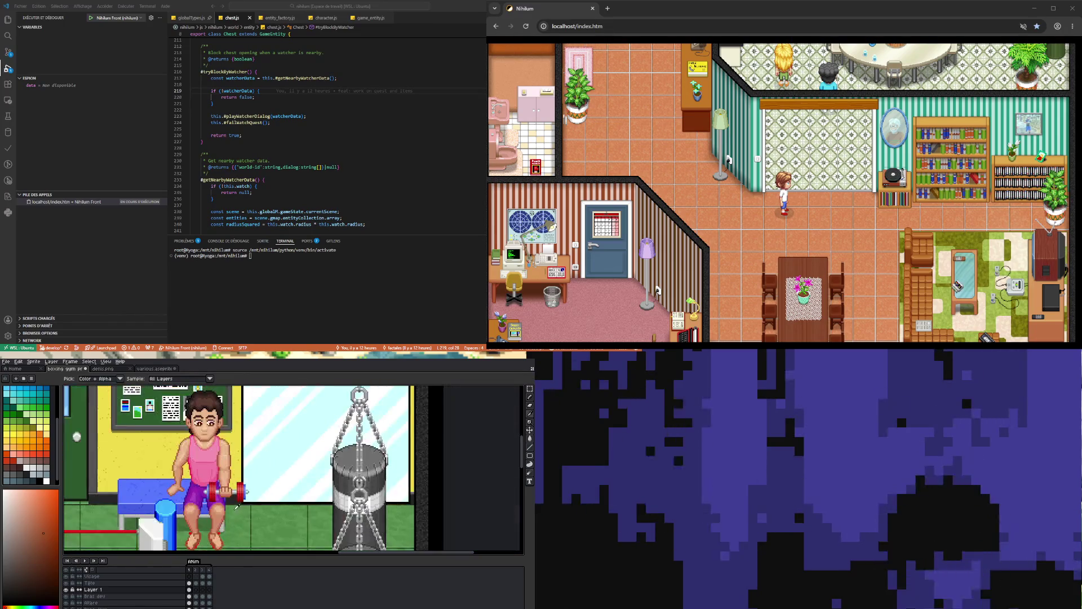
pyautogui.click(189, 589)
pyautogui.scroll(4, 245, 518)
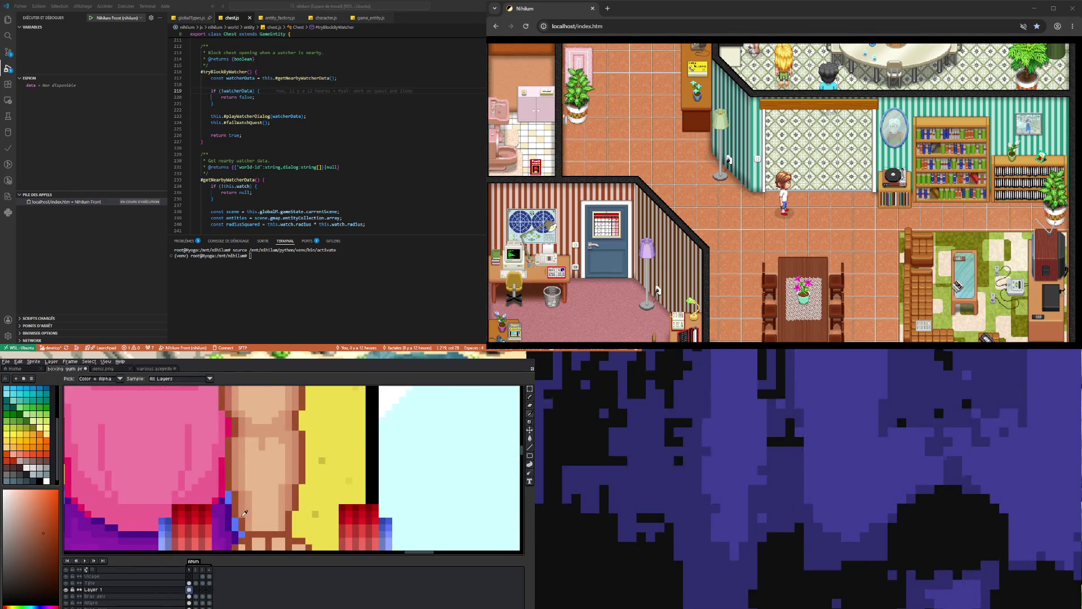
pyautogui.press('b')
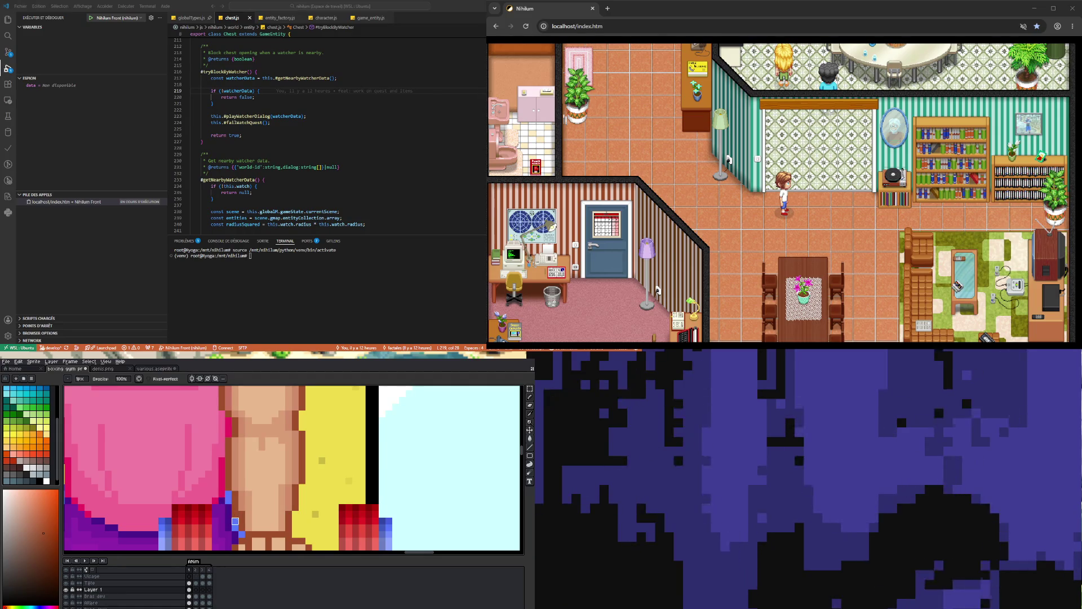
pyautogui.click(192, 596)
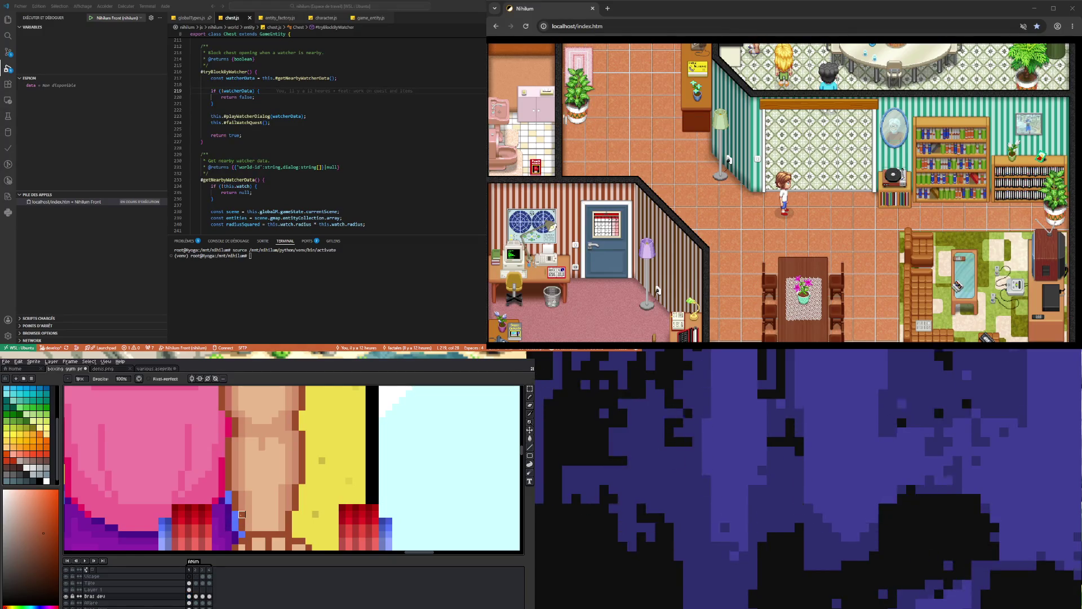
# Switch to the eraser and make the bottom-most layer active.
pyautogui.press('e')
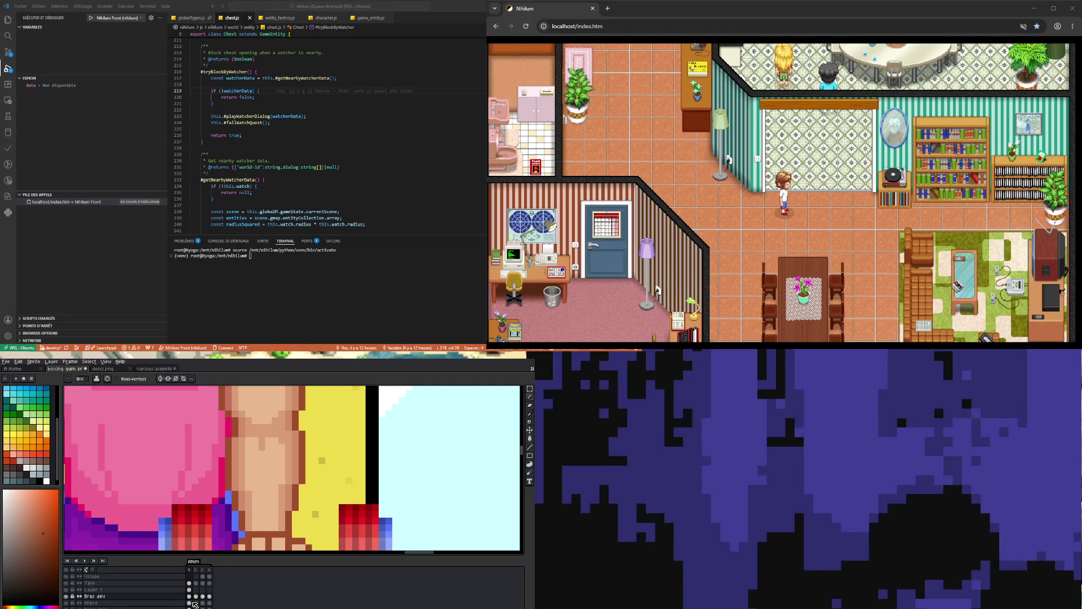
pyautogui.click(189, 607)
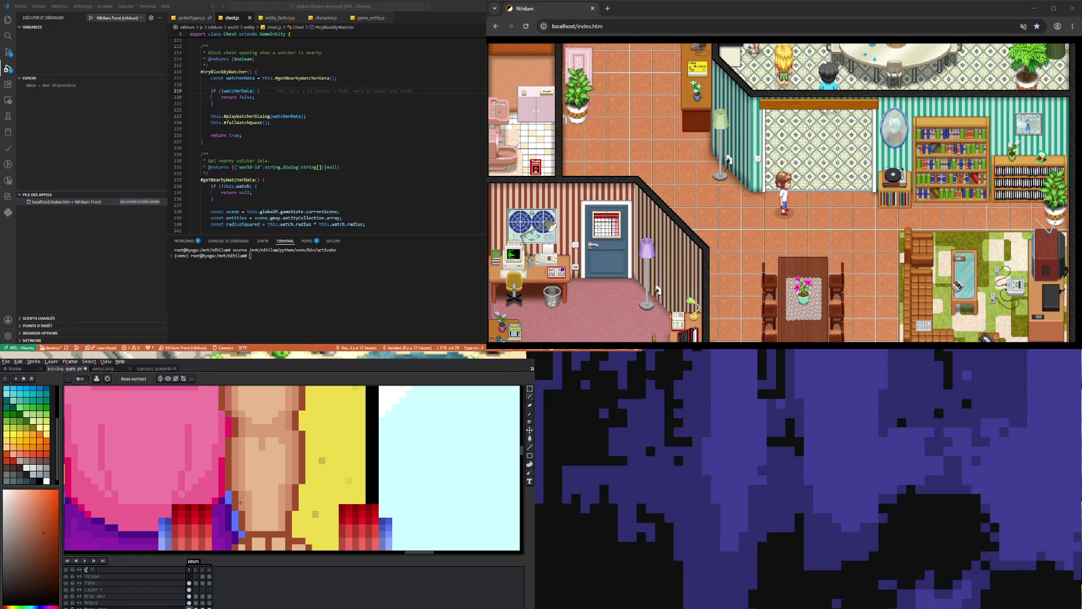
pyautogui.scroll(-2, 240, 502)
pyautogui.scroll(-2, 250, 514)
pyautogui.scroll(4, 251, 521)
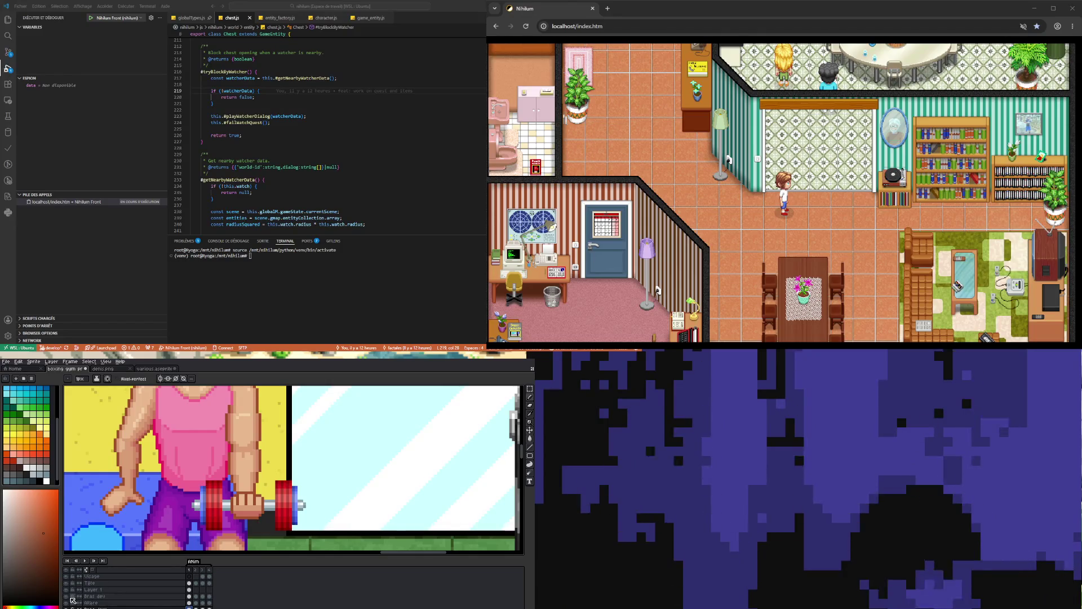
pyautogui.scroll(-2, 230, 501)
pyautogui.scroll(-2, 245, 523)
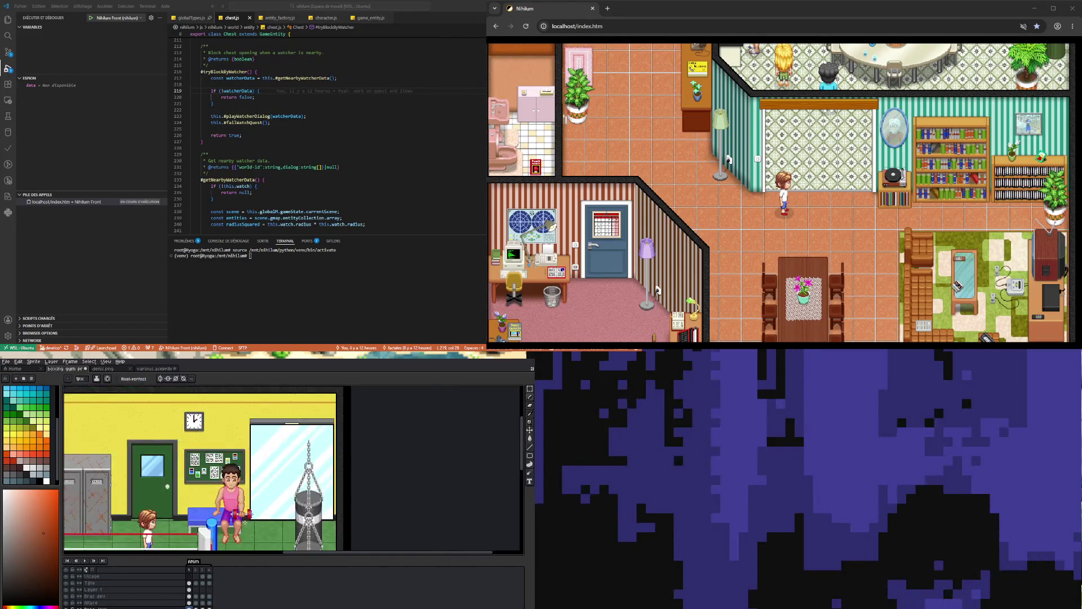
pyautogui.scroll(1, 246, 507)
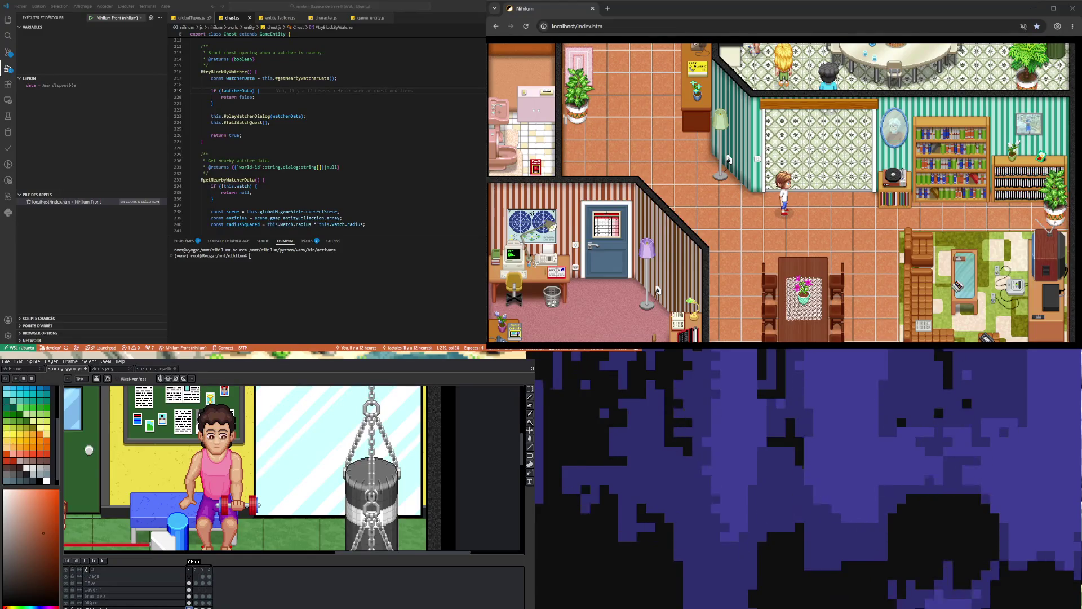
pyautogui.scroll(3, 244, 503)
pyautogui.scroll(1, 242, 501)
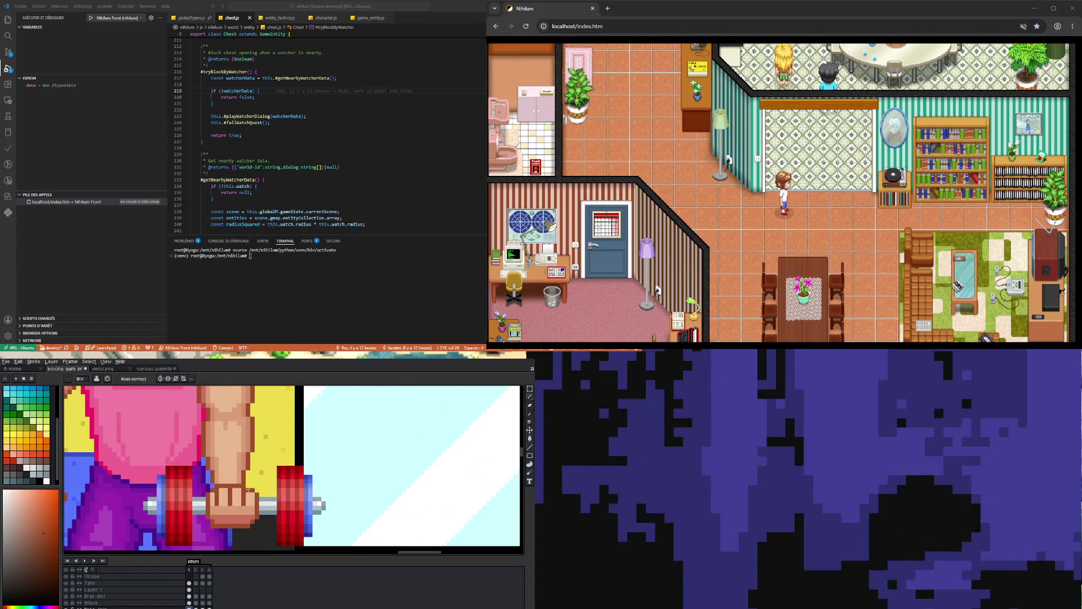
# Sample the lighter skin tone from the arm for the pencil and select the Bras dev layer.
pyautogui.press('i')
pyautogui.scroll(-3, 157, 416)
pyautogui.scroll(3, 157, 416)
pyautogui.click(160, 418)
pyautogui.press('b')
pyautogui.scroll(-4, 254, 495)
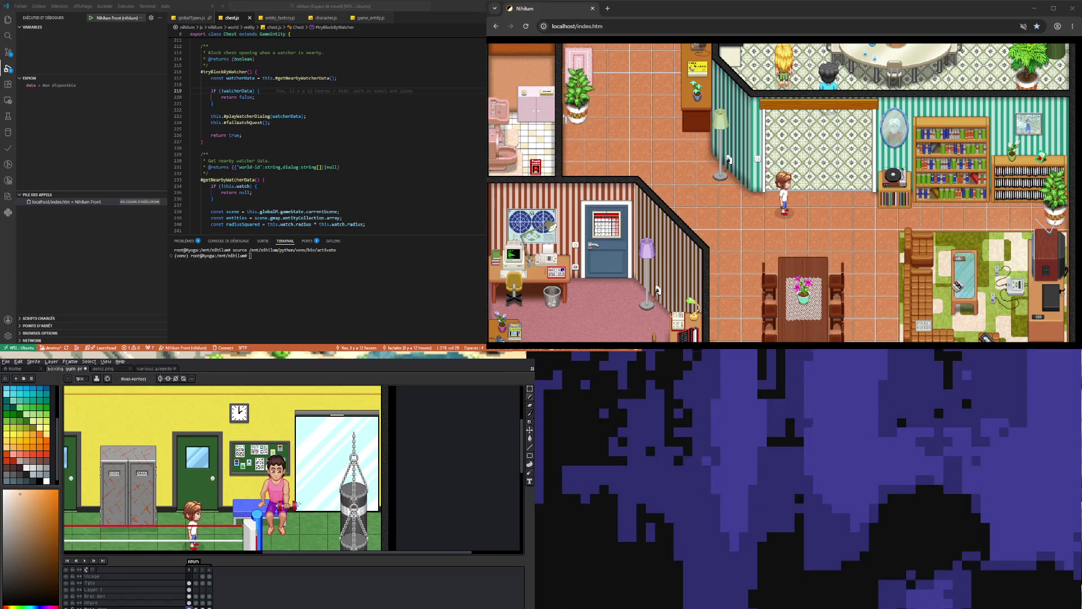
pyautogui.scroll(4, 297, 504)
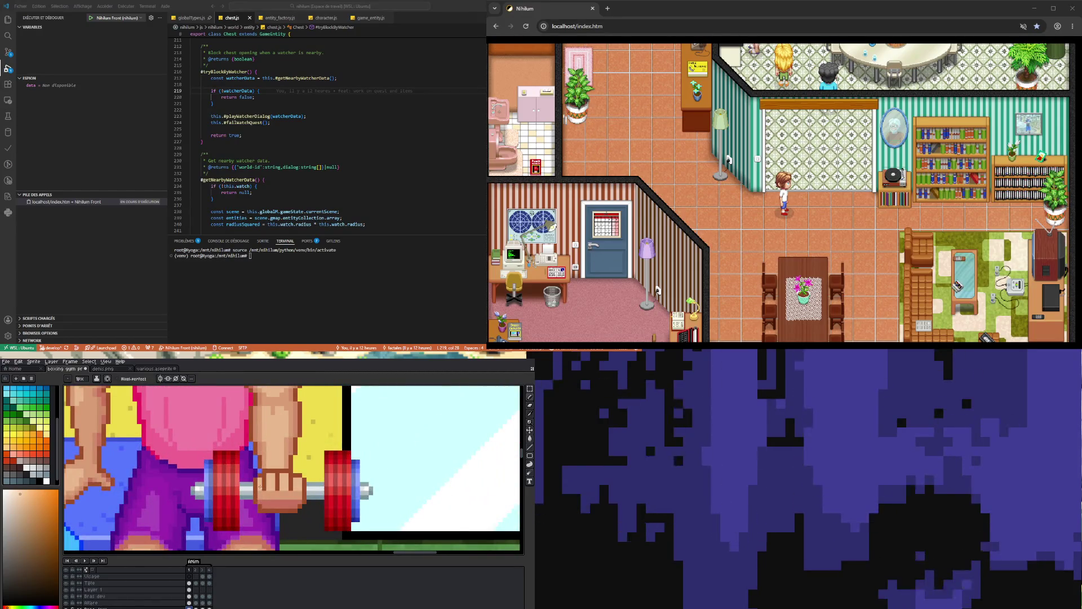
pyautogui.click(191, 596)
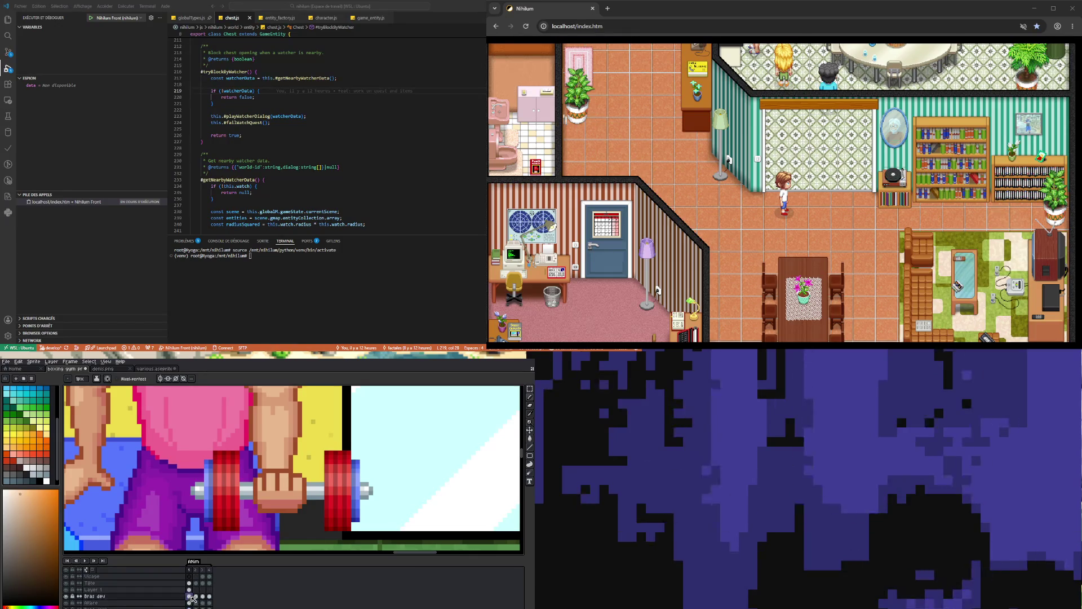
# Toggle the Bras dev forearm on and off to compare the fist, ending visible and selected.
pyautogui.click(67, 595)
pyautogui.click(66, 595)
pyautogui.click(66, 596)
pyautogui.click(66, 595)
pyautogui.click(67, 596)
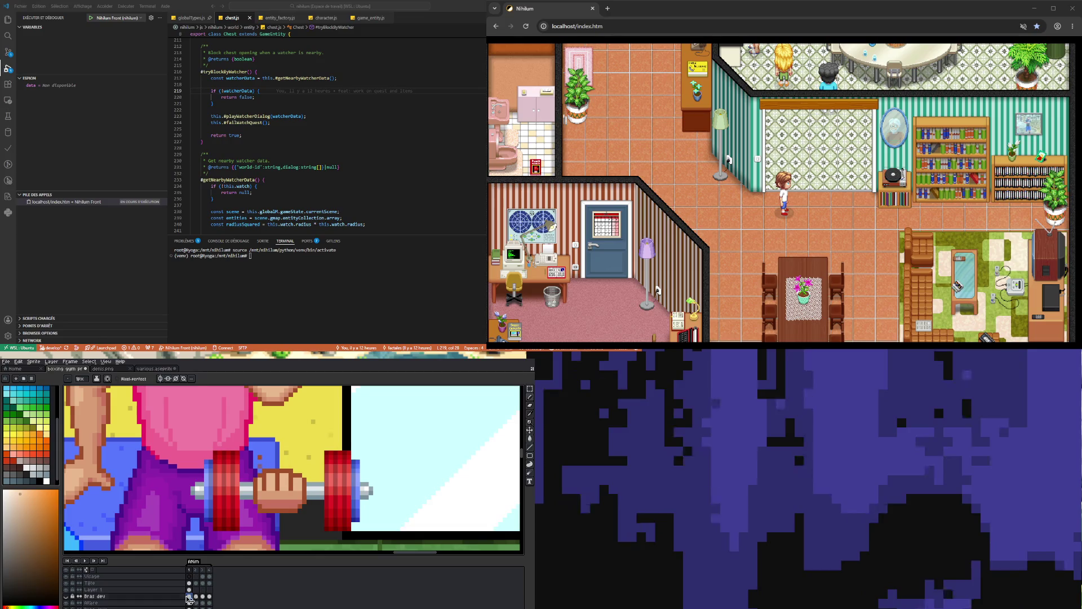
pyautogui.click(67, 596)
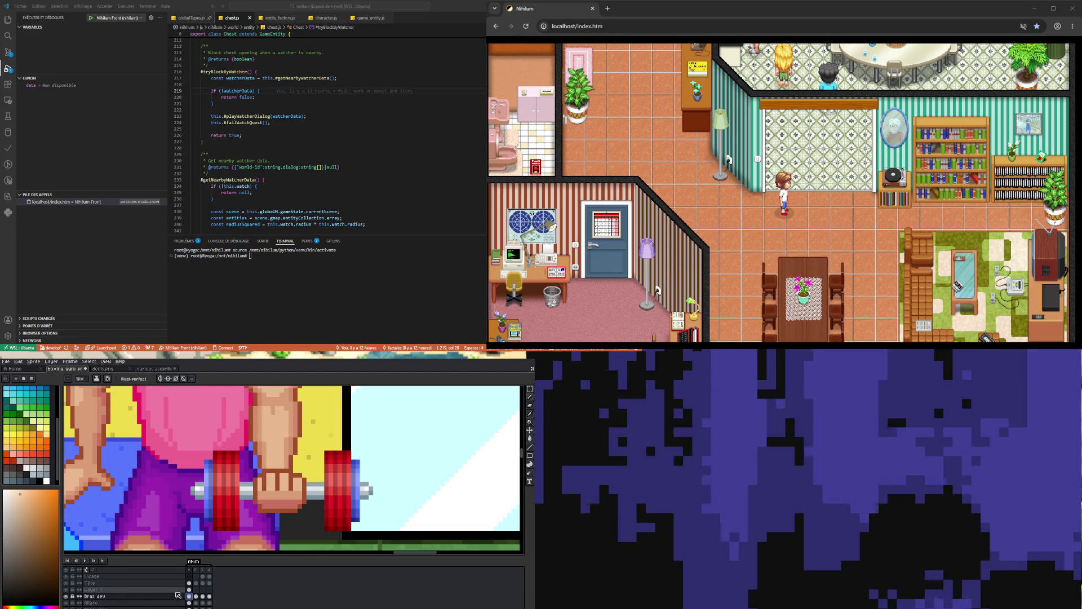
pyautogui.click(113, 589)
pyautogui.click(66, 589)
pyautogui.click(66, 595)
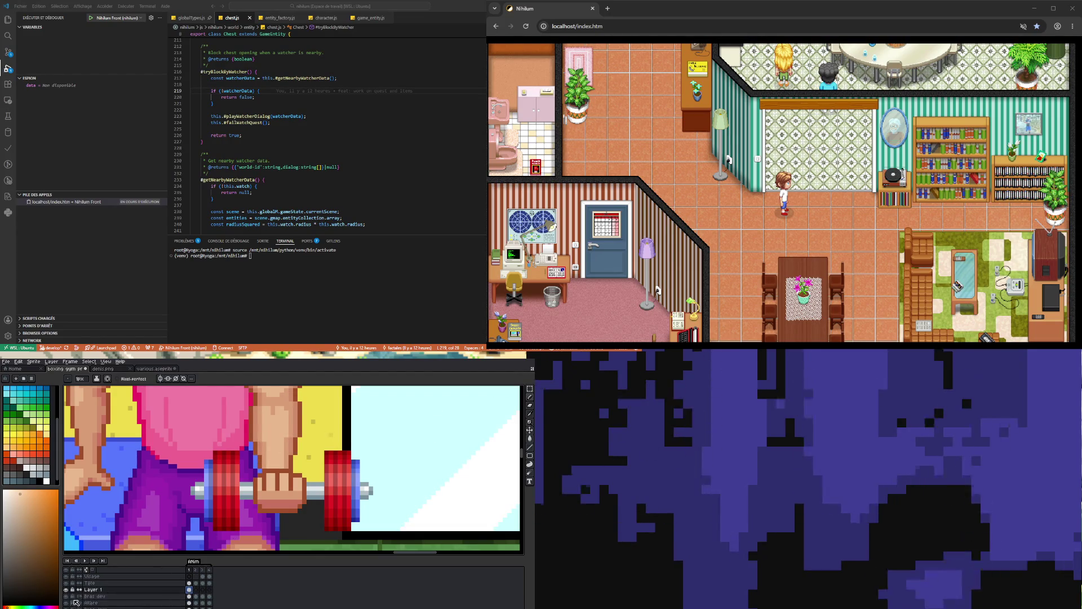
pyautogui.click(66, 596)
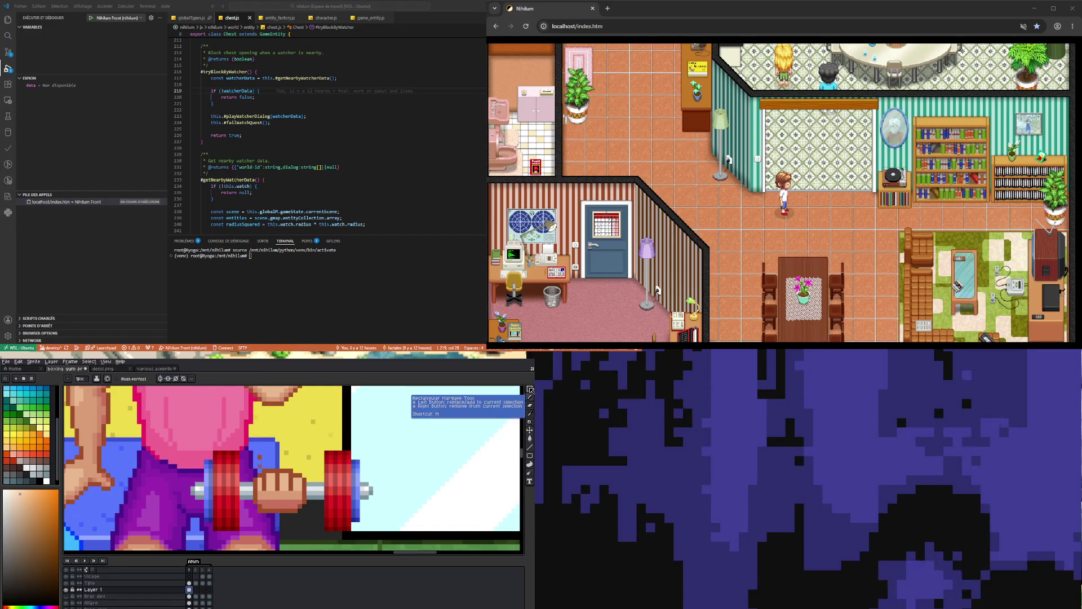
pyautogui.click(530, 389)
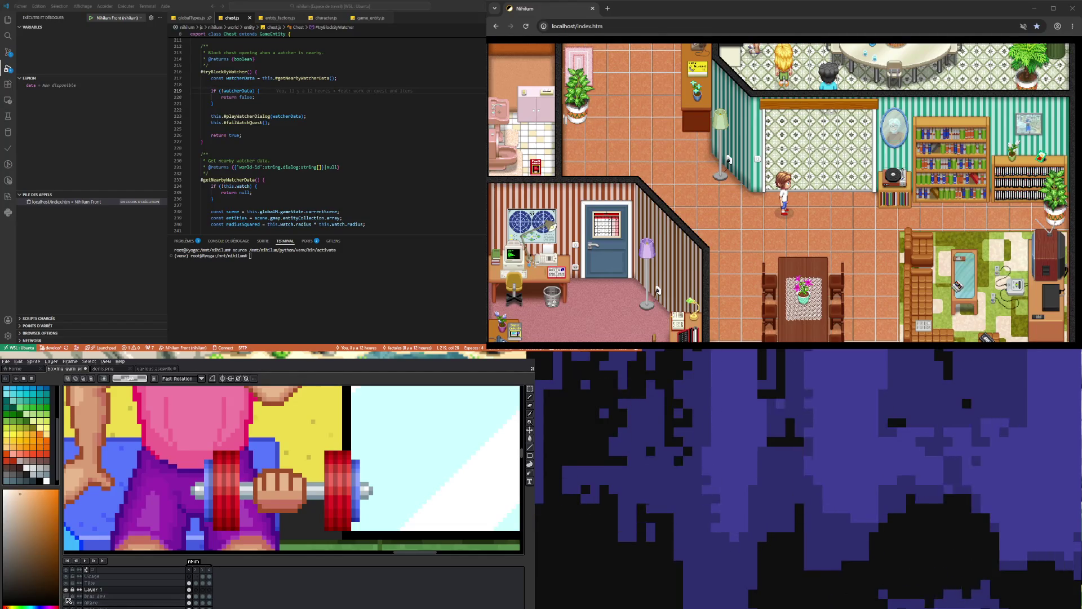
pyautogui.click(66, 596)
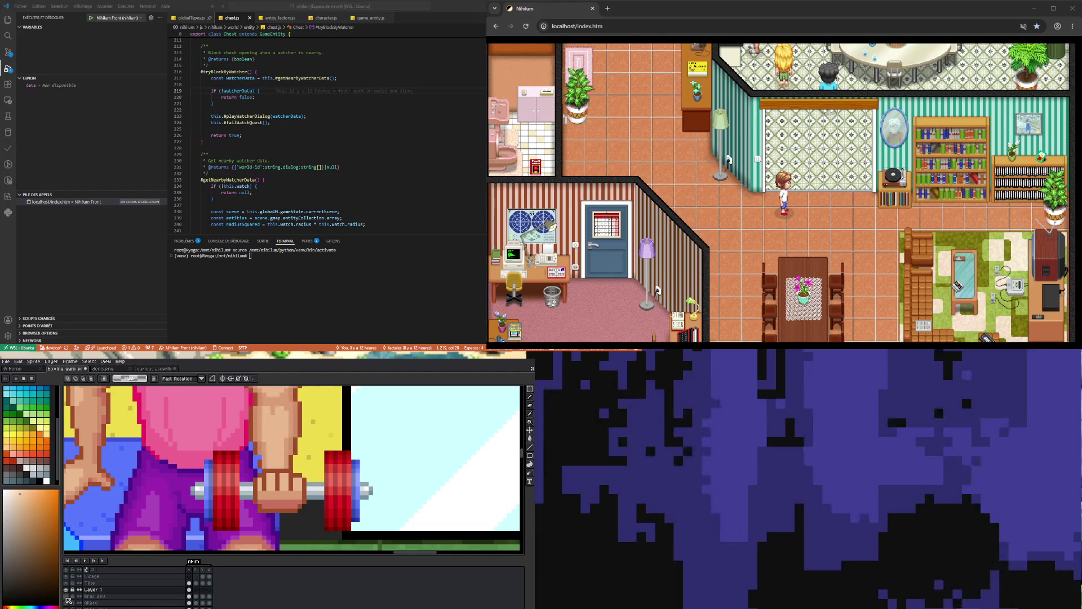
pyautogui.click(186, 596)
pyautogui.scroll(2, 254, 459)
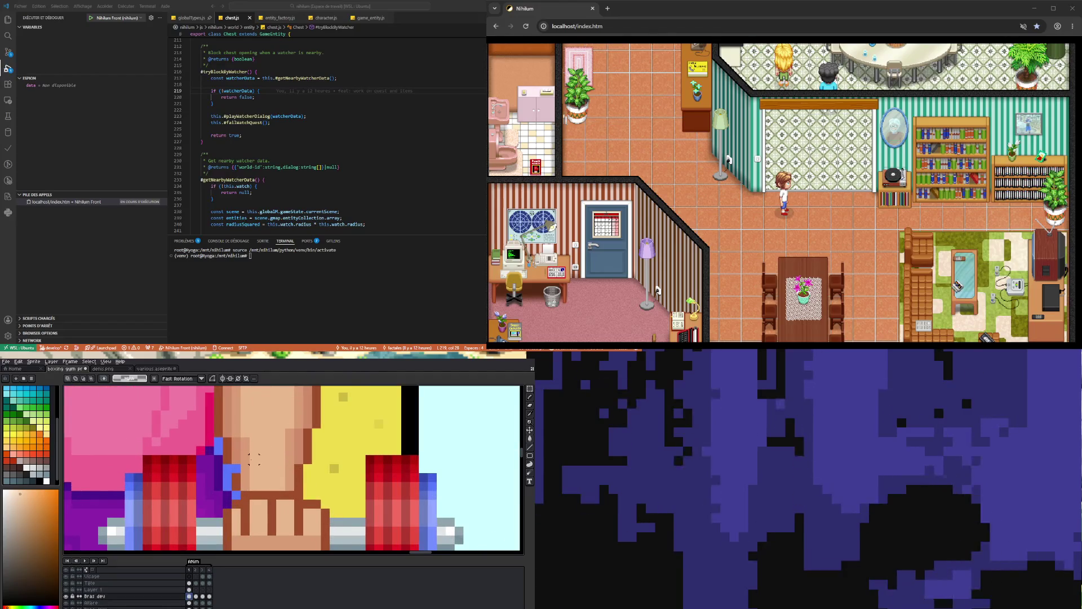
pyautogui.press('b')
pyautogui.keyDown('alt'); pyautogui.click(238, 467); pyautogui.keyUp('alt')
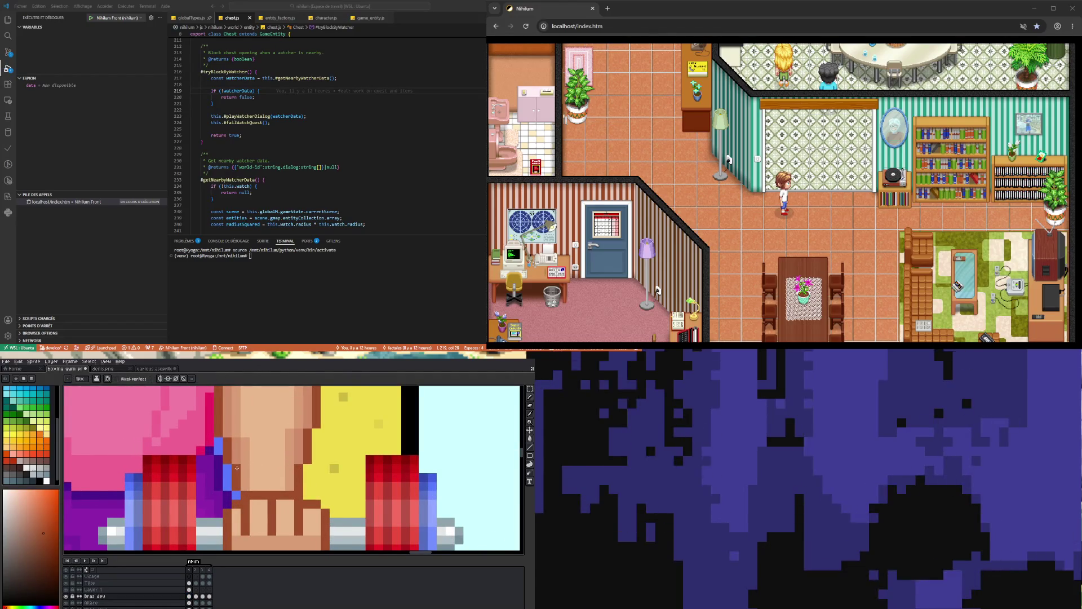
pyautogui.scroll(-3, 238, 467)
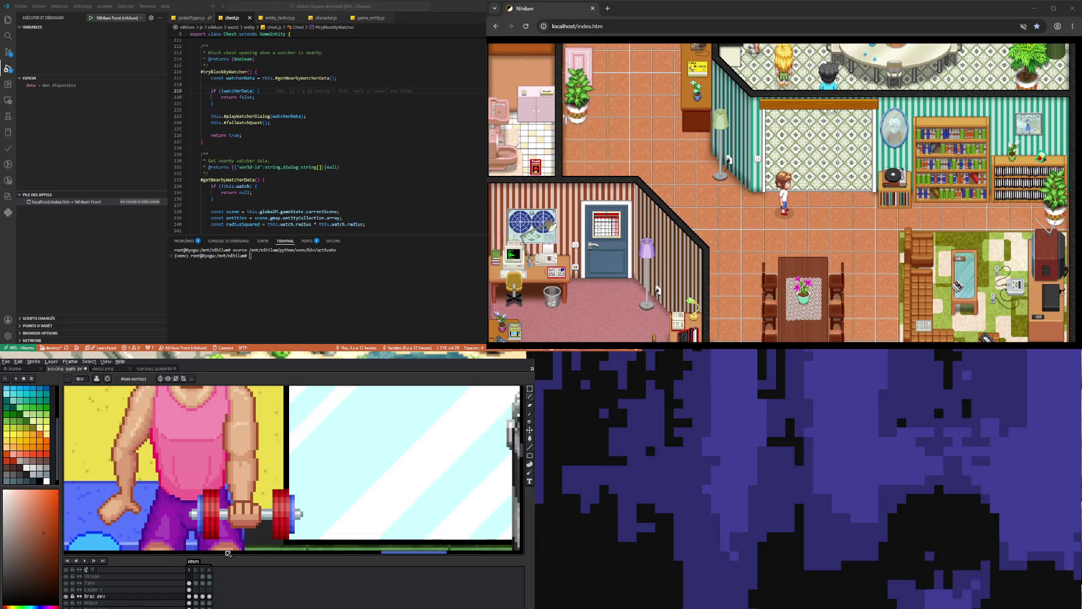
pyautogui.scroll(-2, 229, 551)
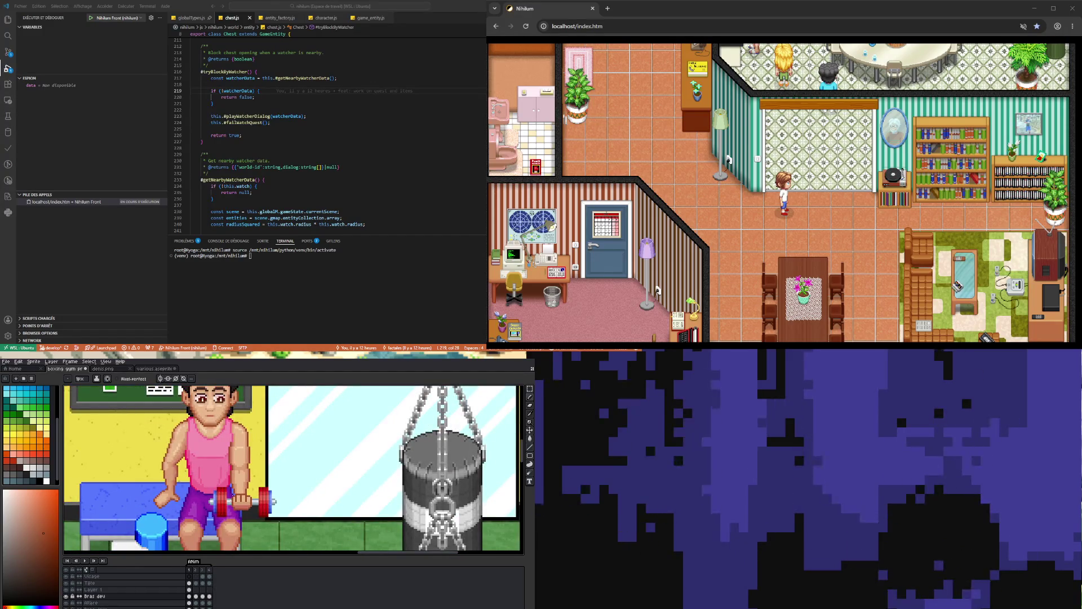
pyautogui.scroll(2, 251, 453)
pyautogui.scroll(-3, 251, 453)
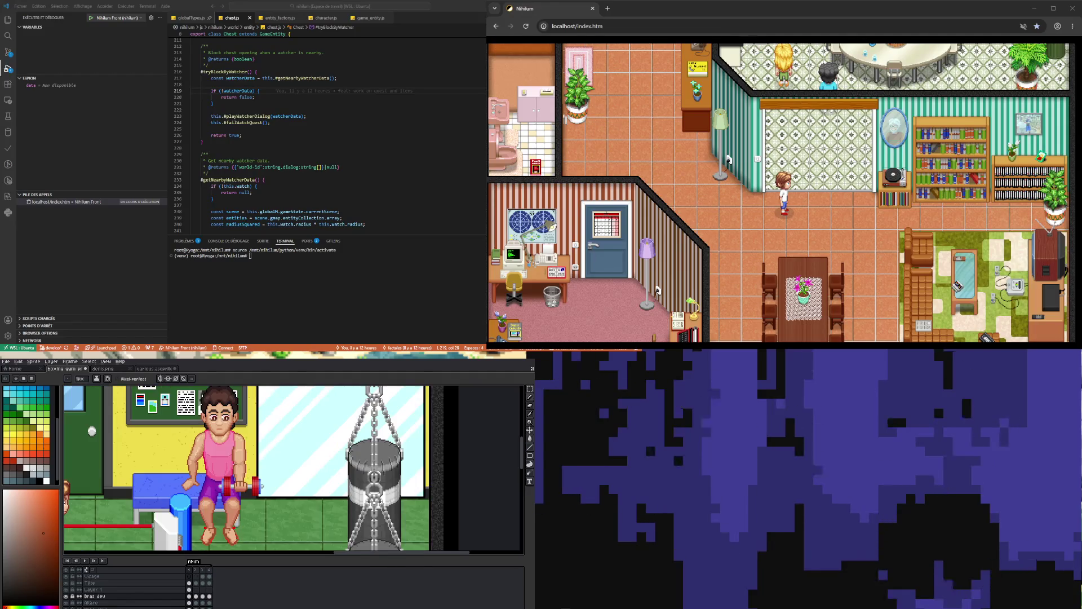
pyautogui.scroll(3, 245, 490)
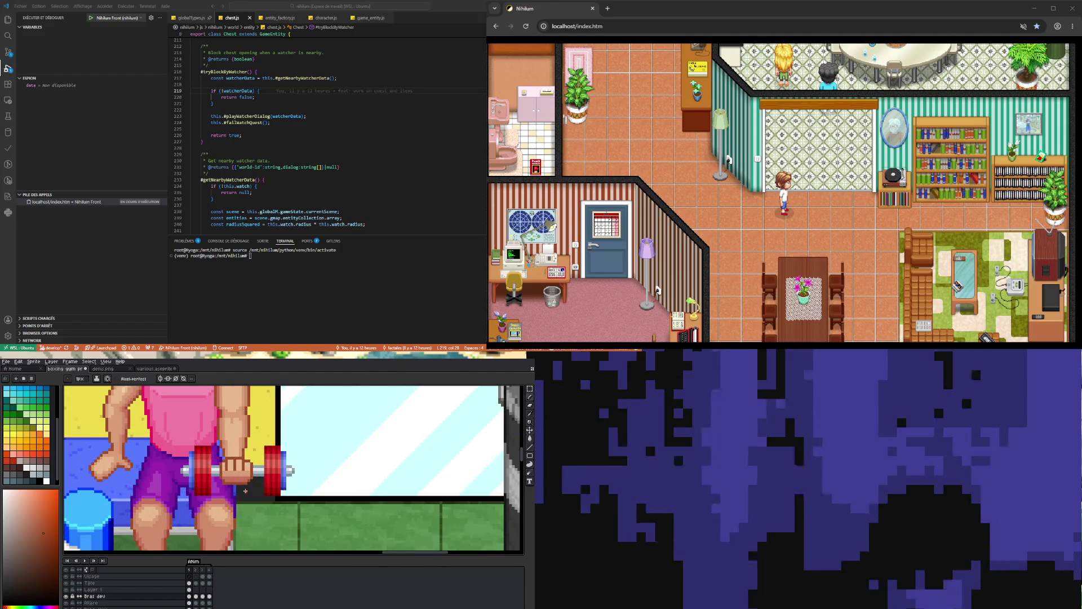
pyautogui.scroll(2, 245, 490)
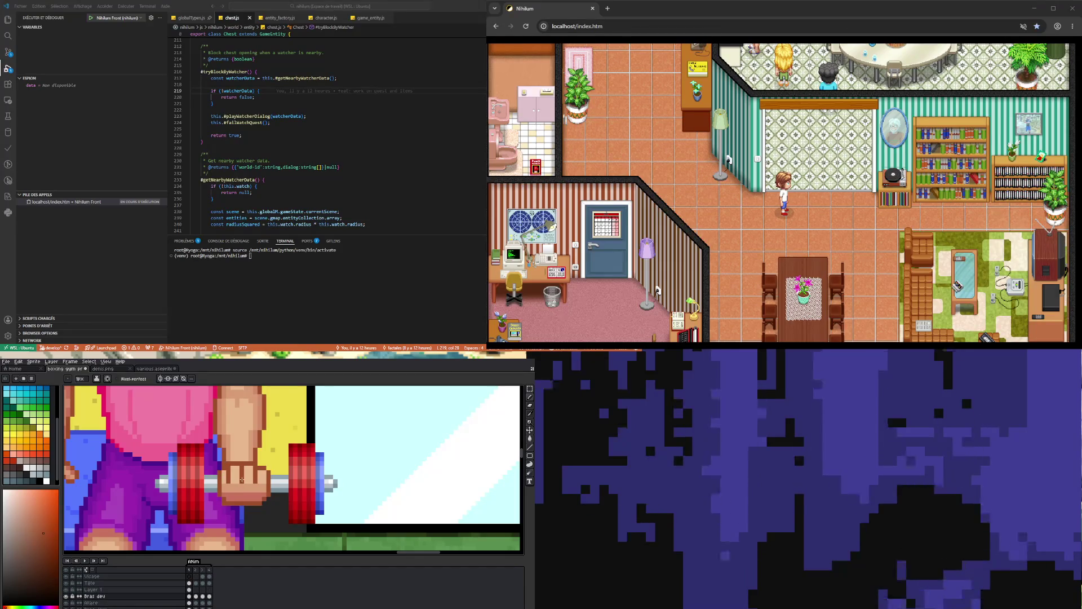
pyautogui.press('i')
pyautogui.scroll(-2, 242, 477)
pyautogui.scroll(1, 231, 479)
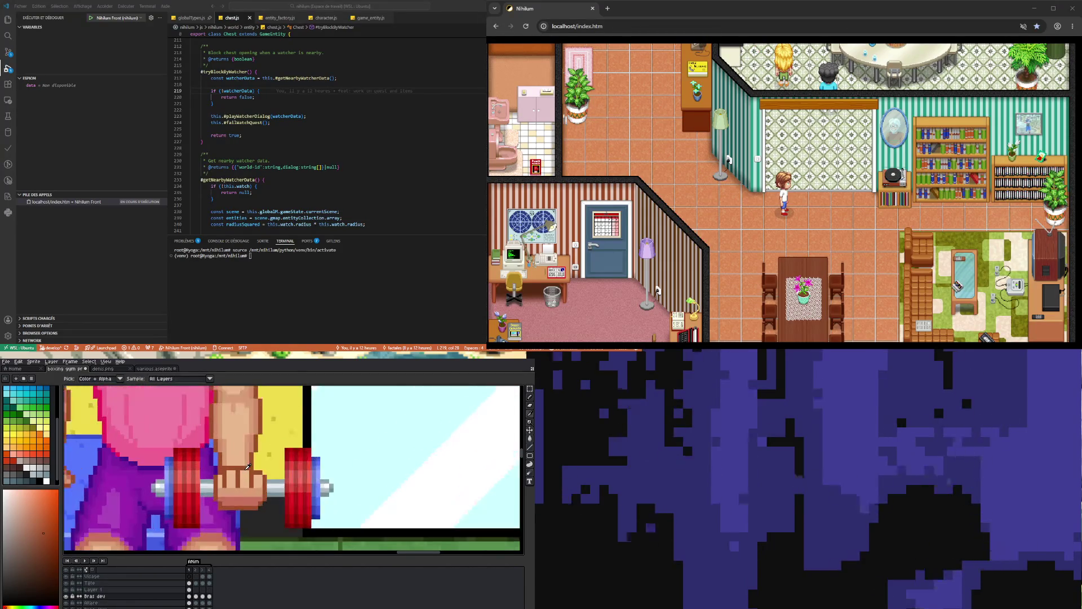
pyautogui.scroll(-1, 240, 499)
pyautogui.scroll(-2, 242, 500)
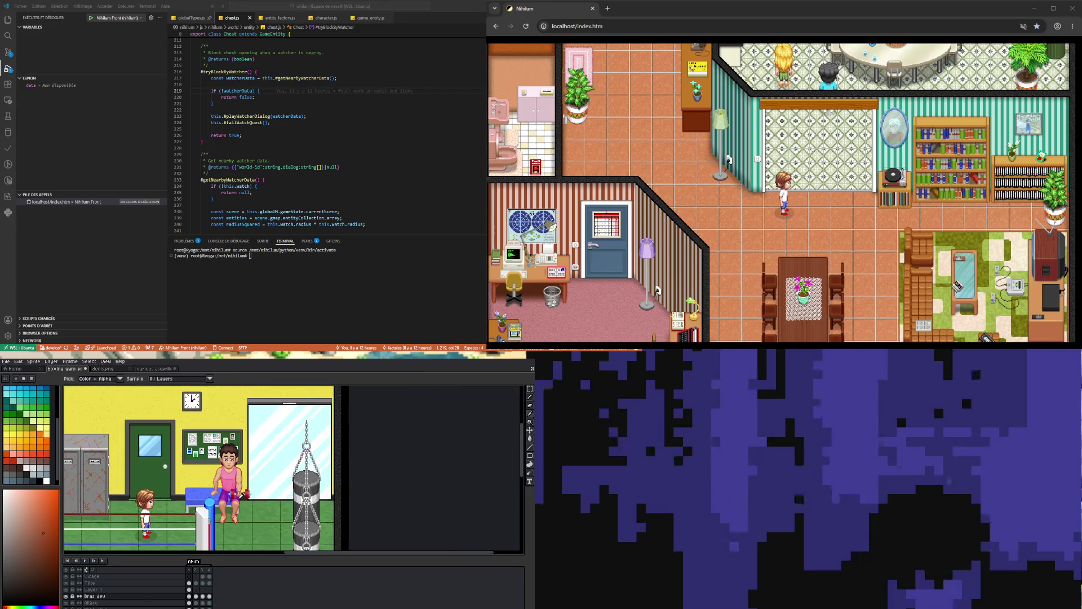
pyautogui.scroll(1, 236, 489)
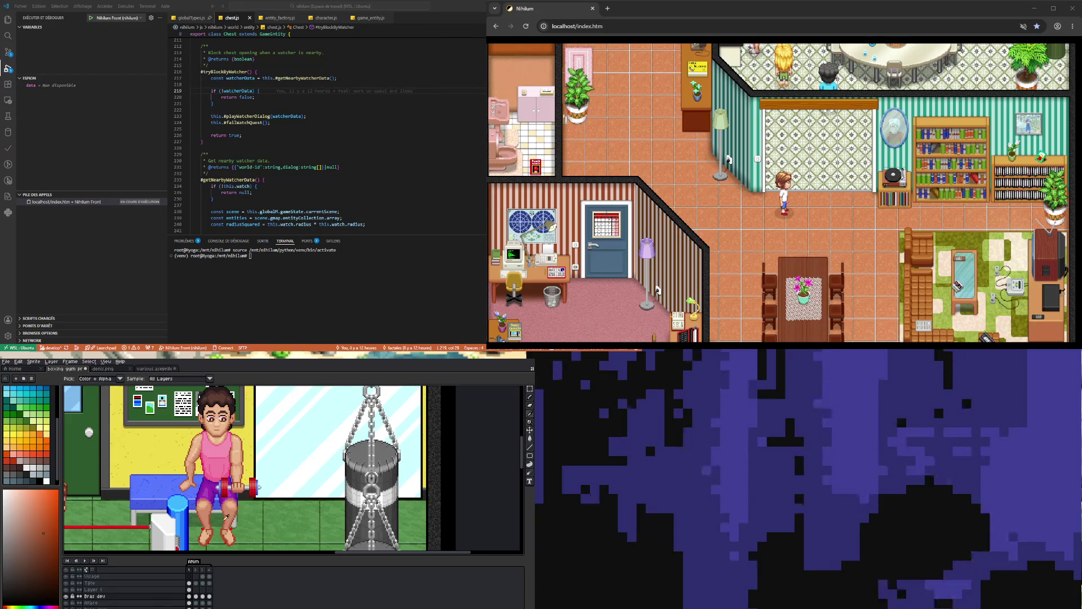
pyautogui.scroll(3, 230, 484)
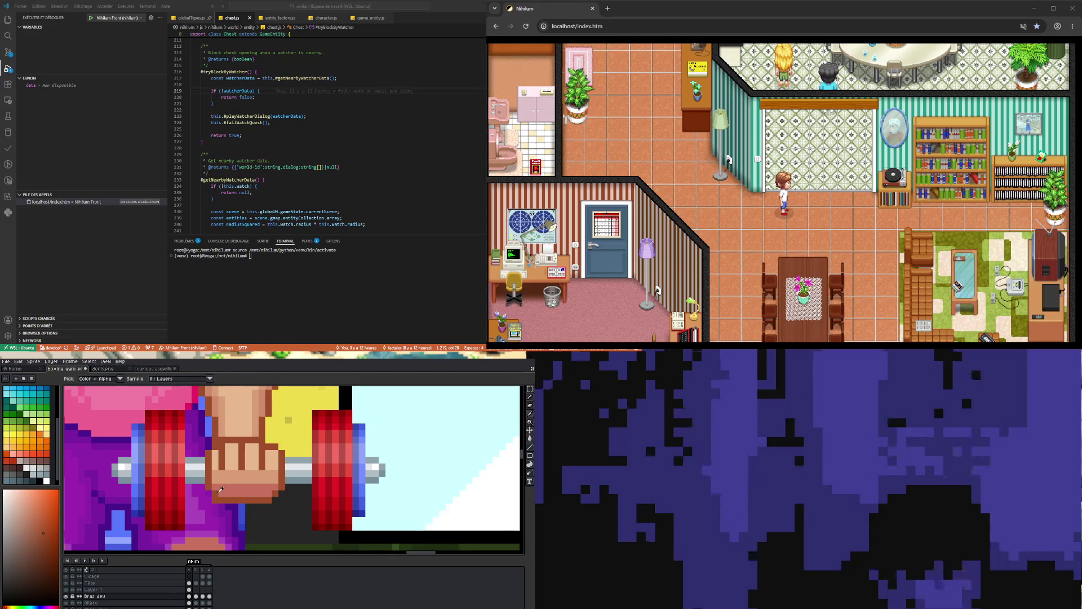
pyautogui.press('b')
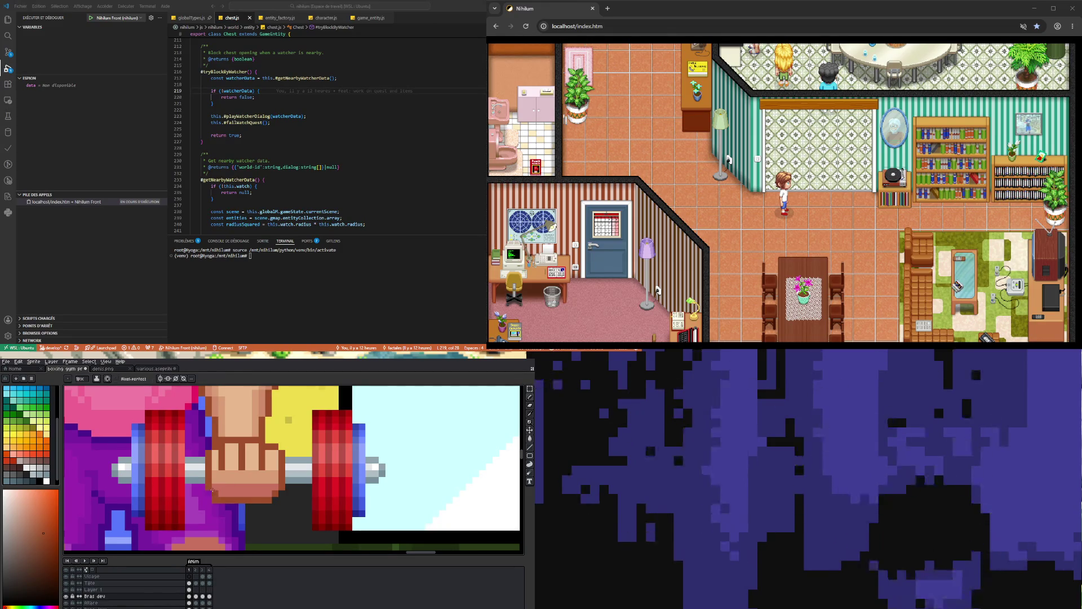
pyautogui.keyDown('alt'); pyautogui.click(237, 486); pyautogui.keyUp('alt')
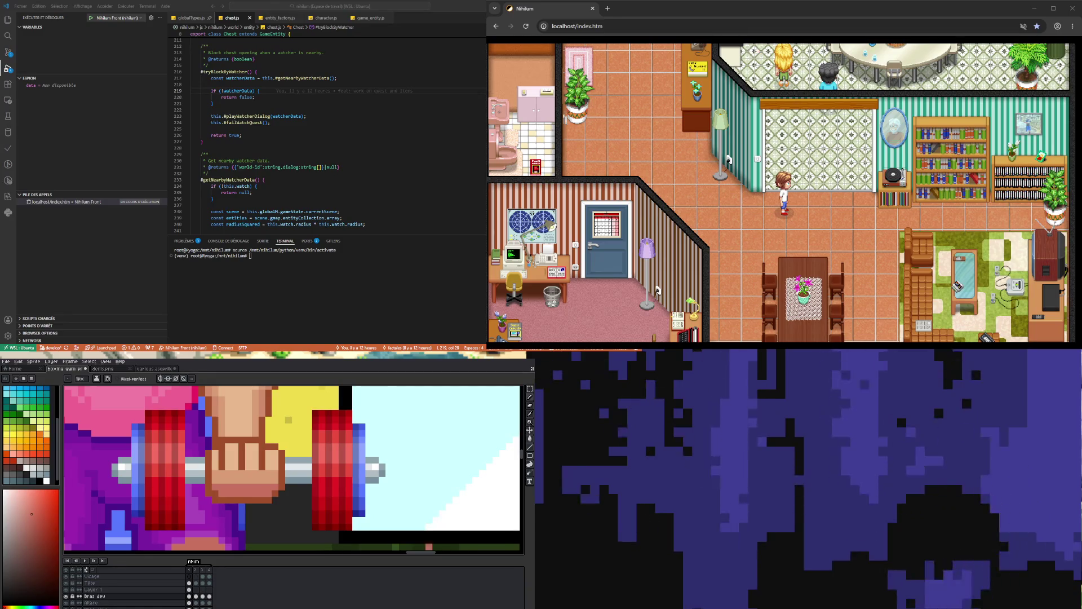
# Marquee the fist on the dumbbell and nudge it one pixel right.
pyautogui.scroll(-2, 234, 527)
pyautogui.scroll(-2, 233, 527)
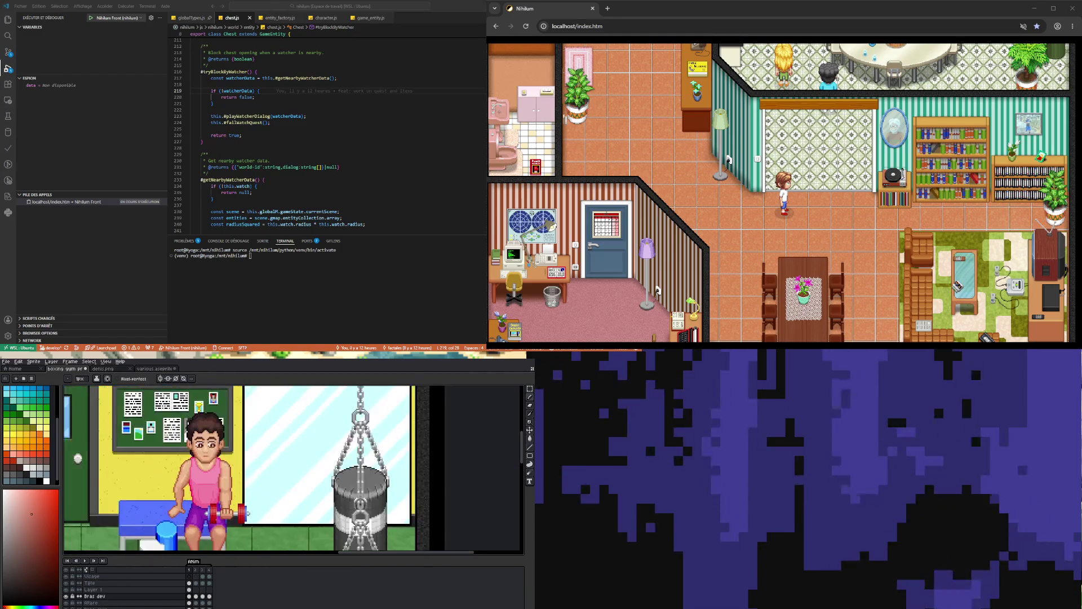
pyautogui.scroll(2, 233, 526)
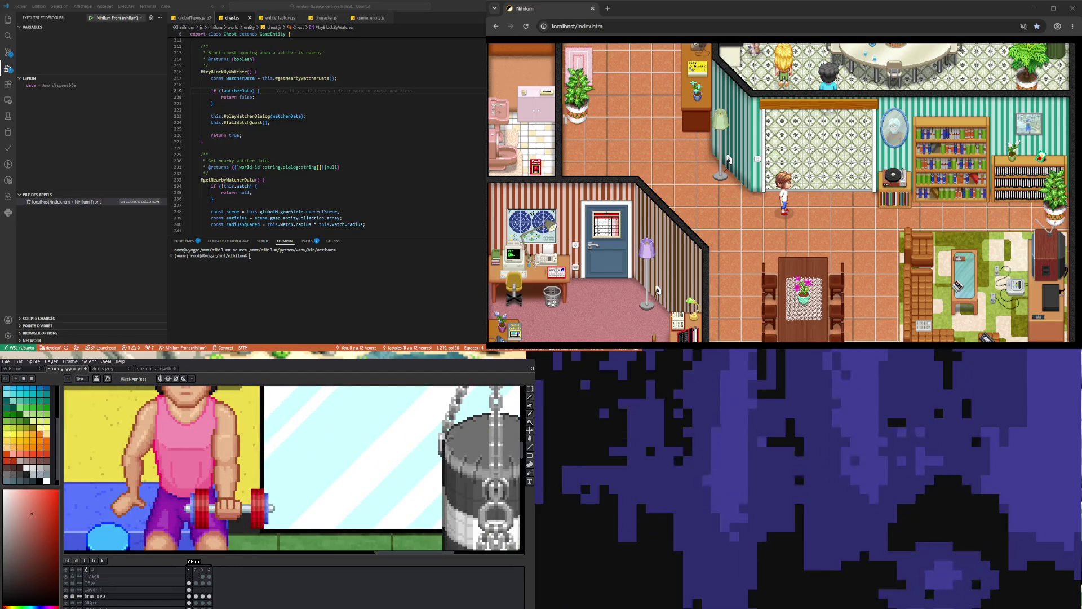
pyautogui.scroll(2, 246, 502)
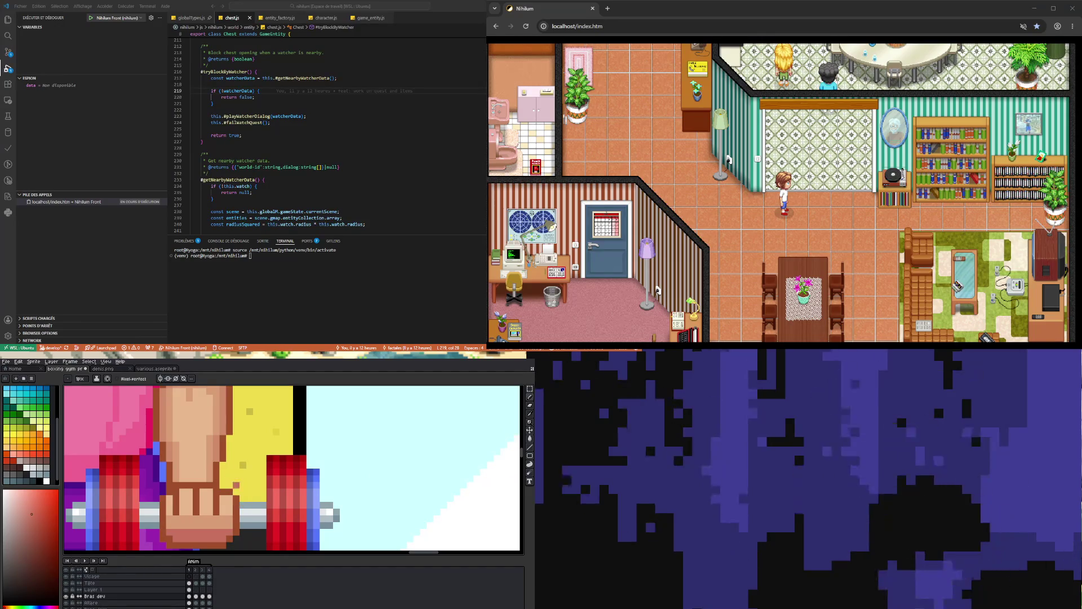
pyautogui.scroll(-2, 231, 496)
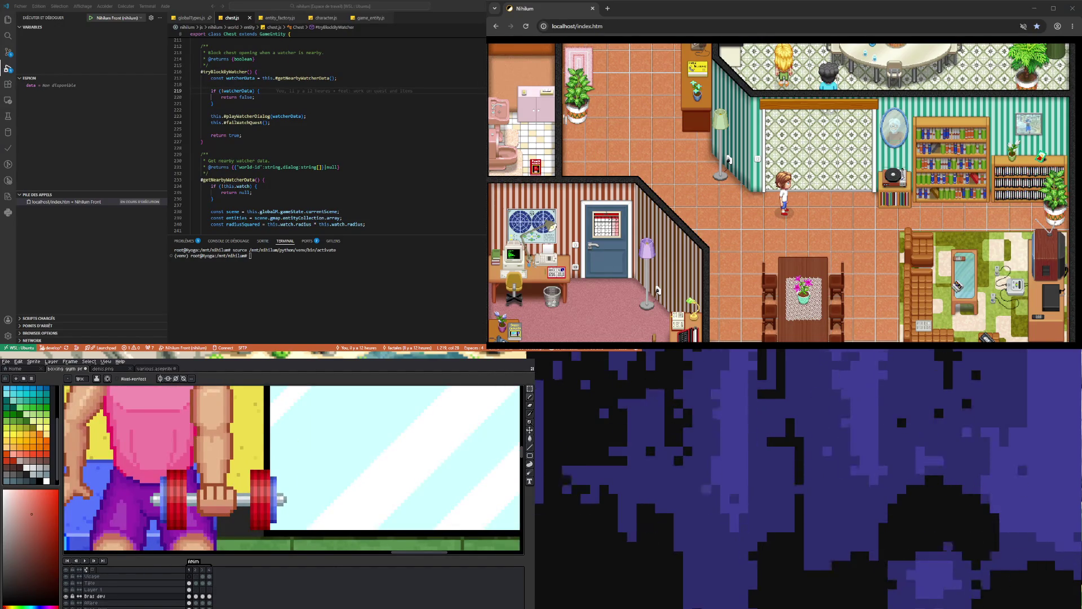
pyautogui.click(530, 388)
pyautogui.moveTo(189, 479); pyautogui.dragTo(235, 523)
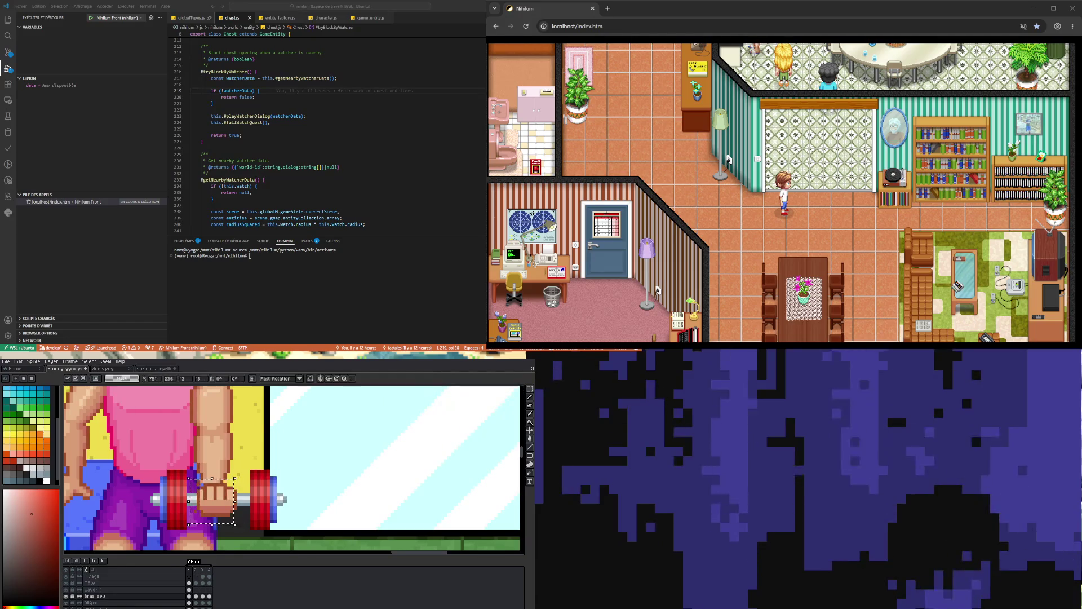
pyautogui.press('Right')
# On Layer 1, sample the fist's edge colour for the pencil.
pyautogui.click(189, 589)
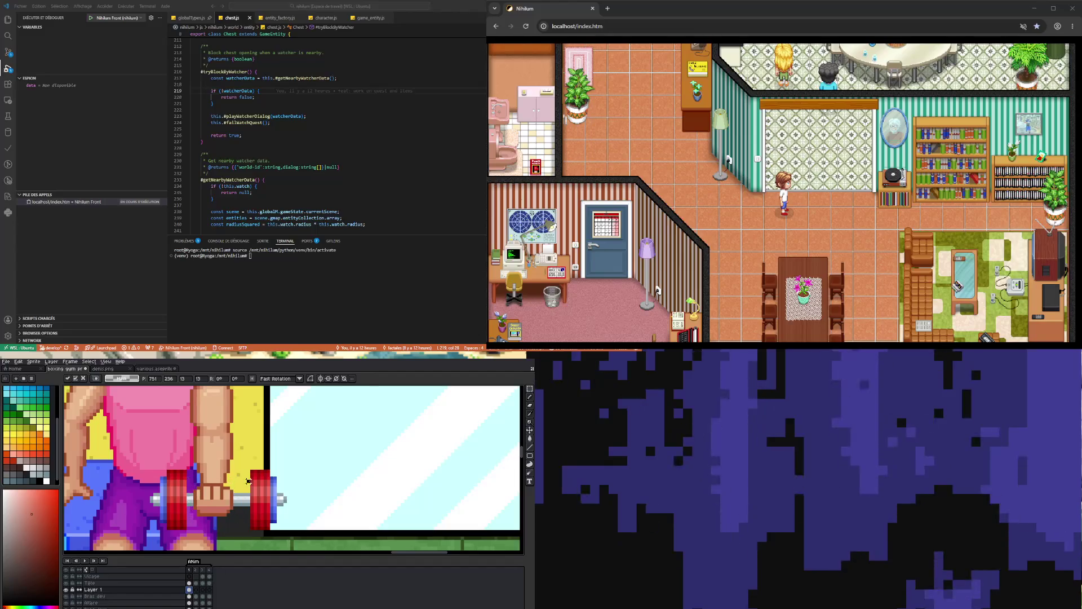
pyautogui.scroll(1, 249, 480)
pyautogui.press('i')
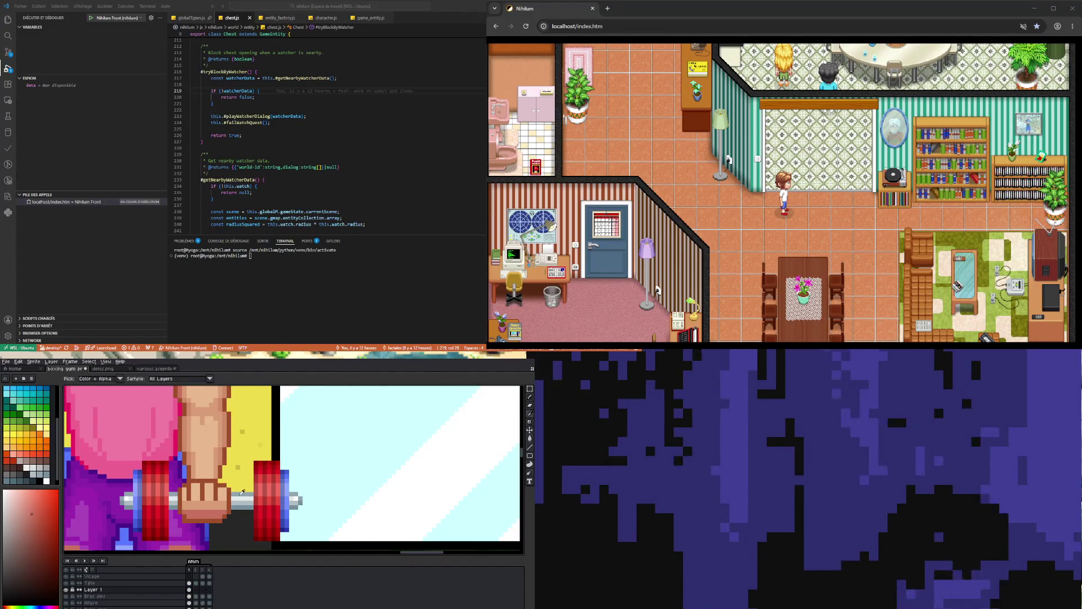
pyautogui.click(235, 491)
pyautogui.press('b')
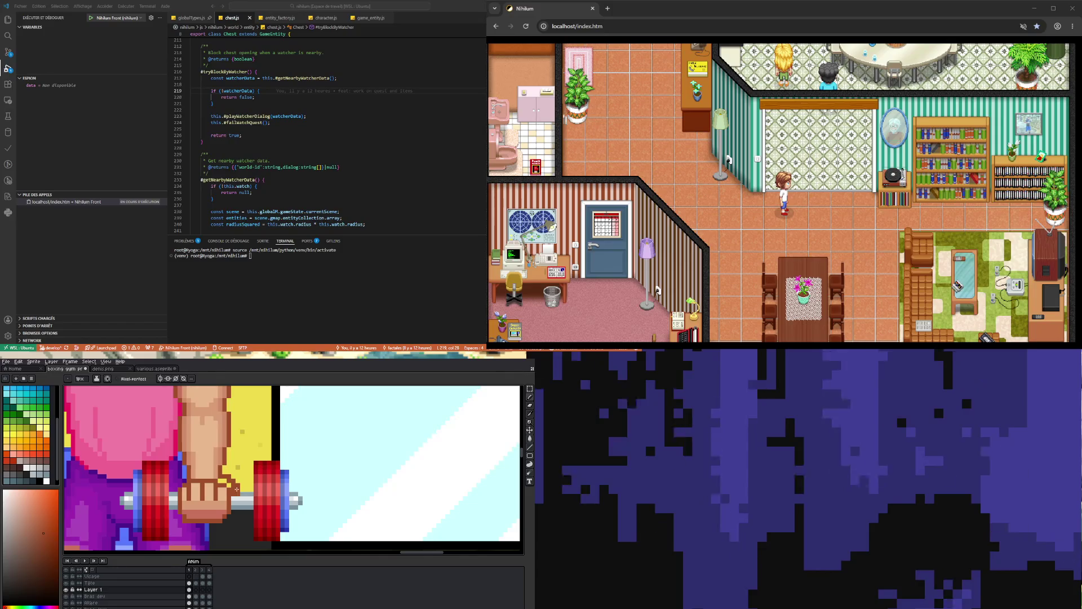
# Alternate between the eyedropper and pencil to touch up the fist's edge pixels.
pyautogui.scroll(1, 234, 485)
pyautogui.press('i')
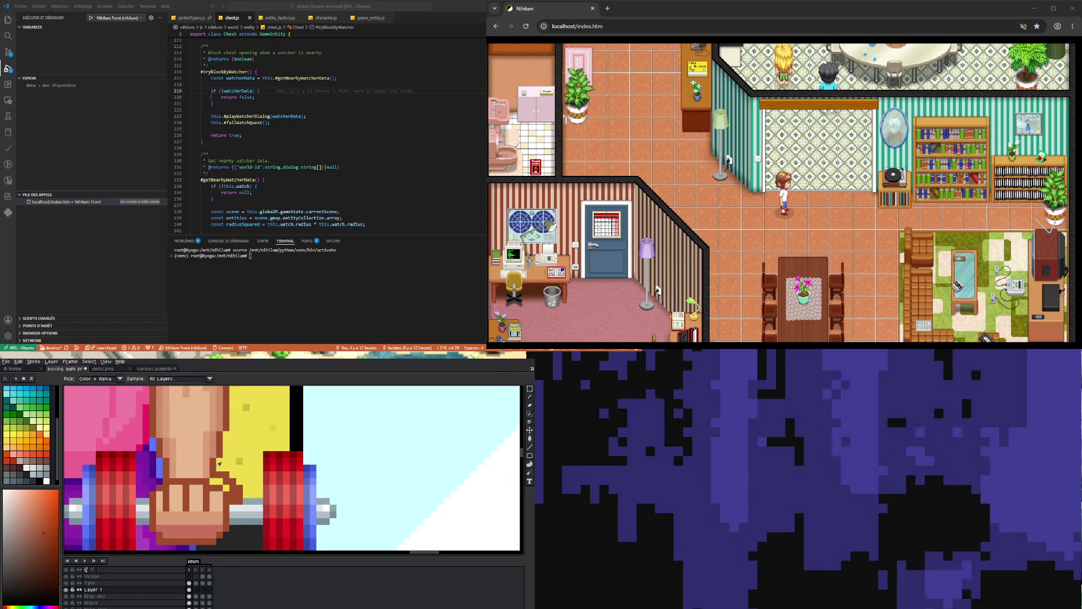
pyautogui.press('b')
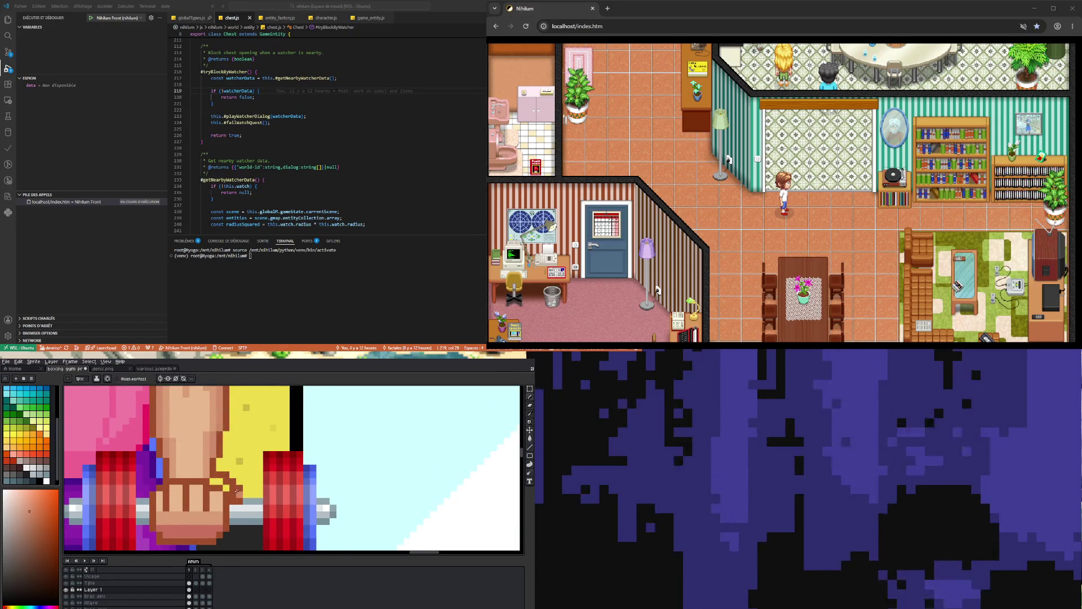
pyautogui.scroll(1, 232, 488)
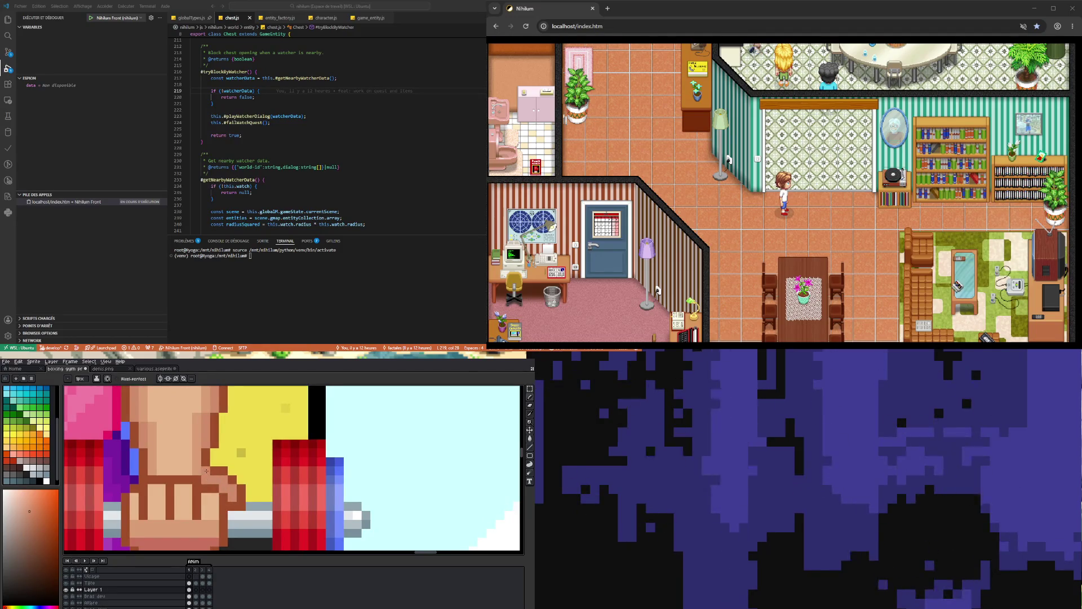
pyautogui.scroll(-4, 233, 516)
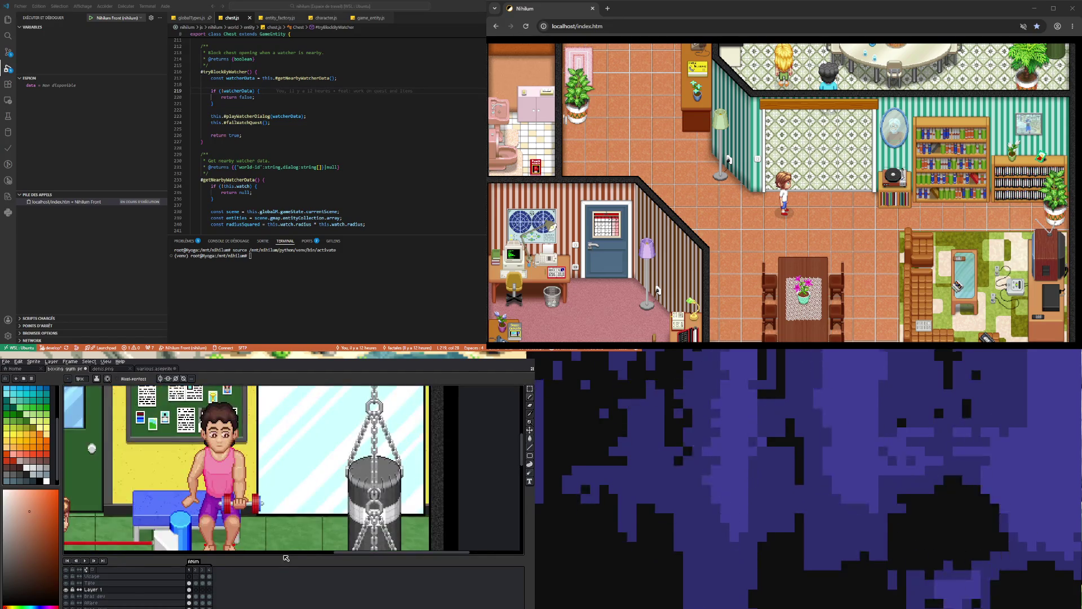
pyautogui.scroll(1, 233, 517)
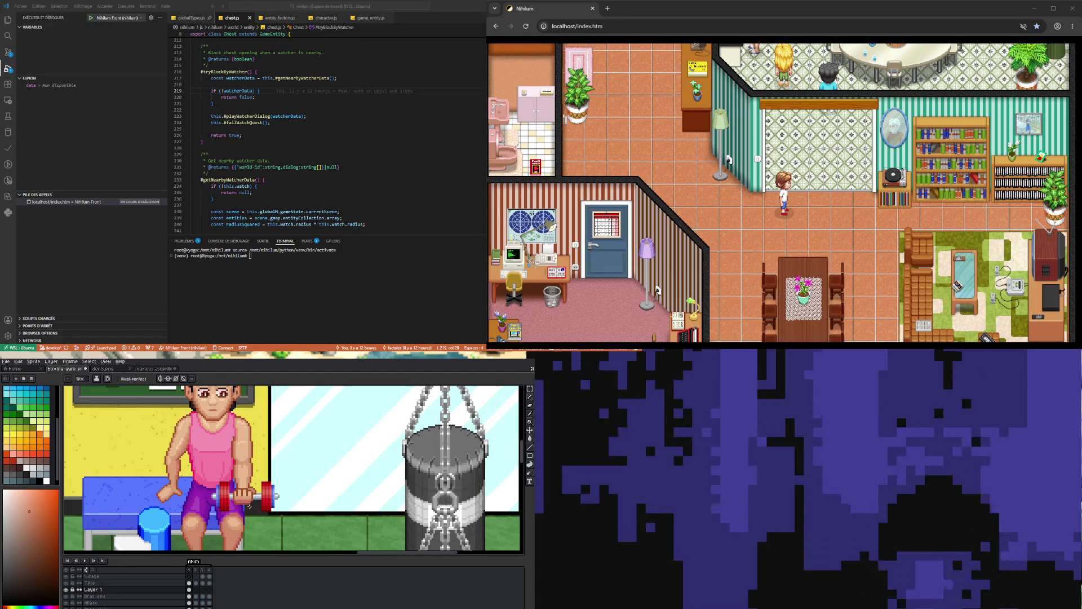
pyautogui.scroll(3, 256, 491)
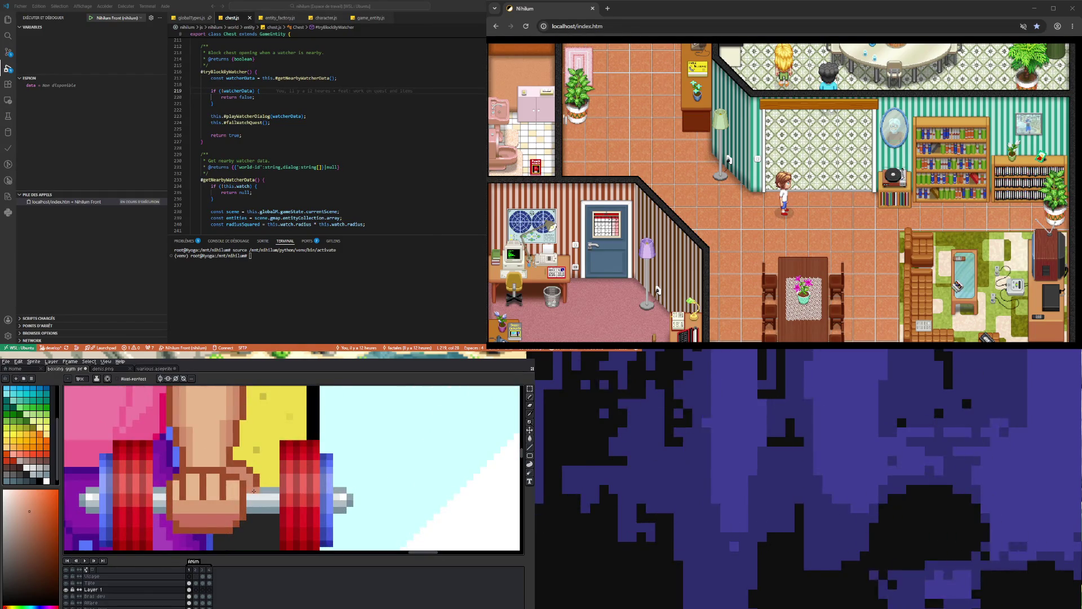
pyautogui.press('i')
pyautogui.press('b')
pyautogui.scroll(-3, 249, 498)
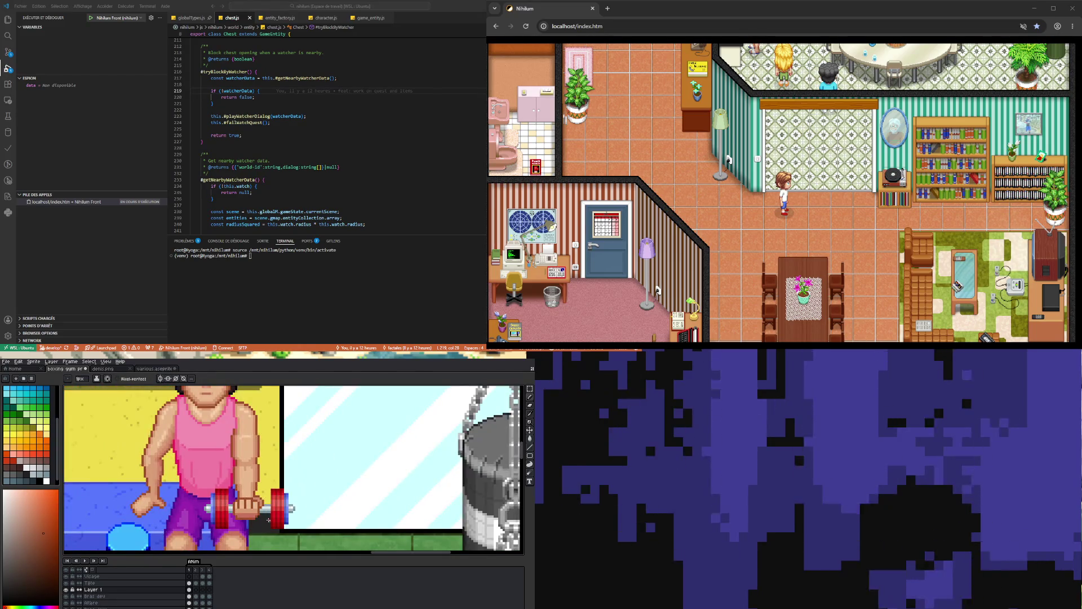
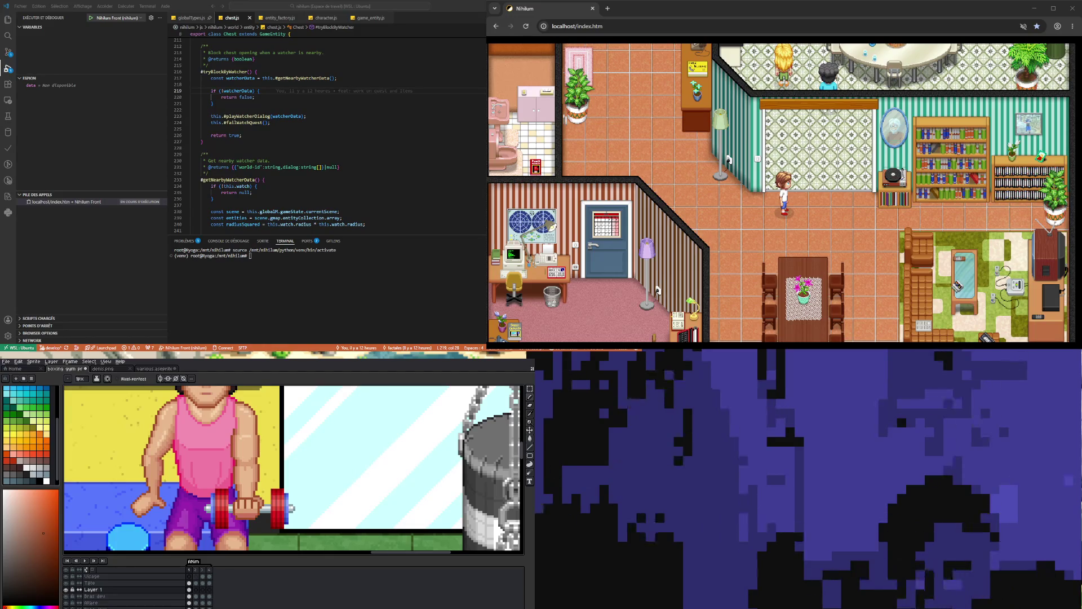
# Leave the code editor and zoom the Aseprite canvas onto the boxer's arm.
pyautogui.click(305, 116)
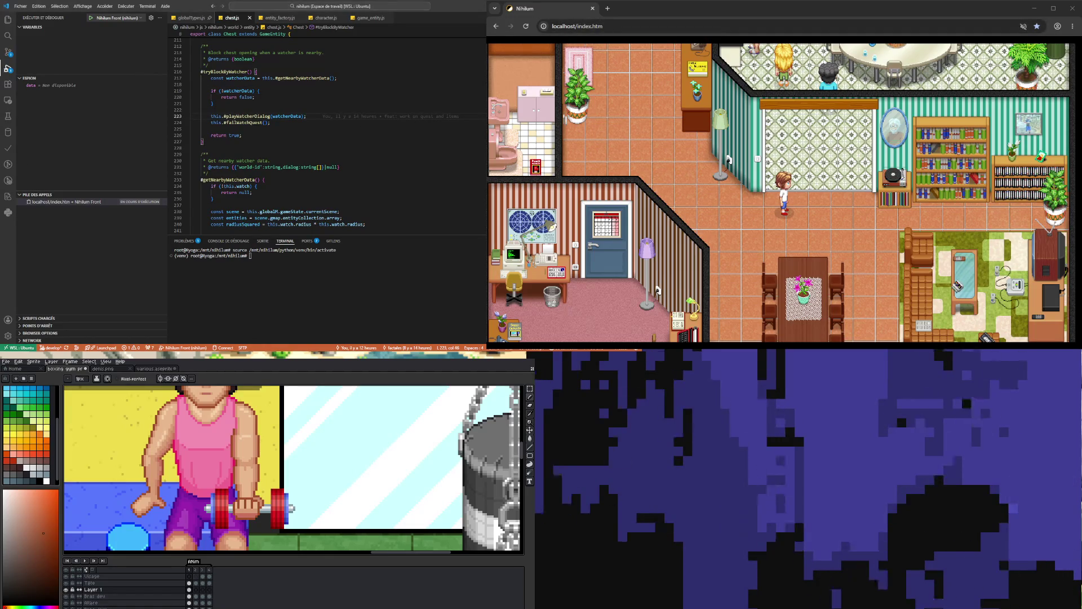
pyautogui.hotkey('alt', 'Tab')
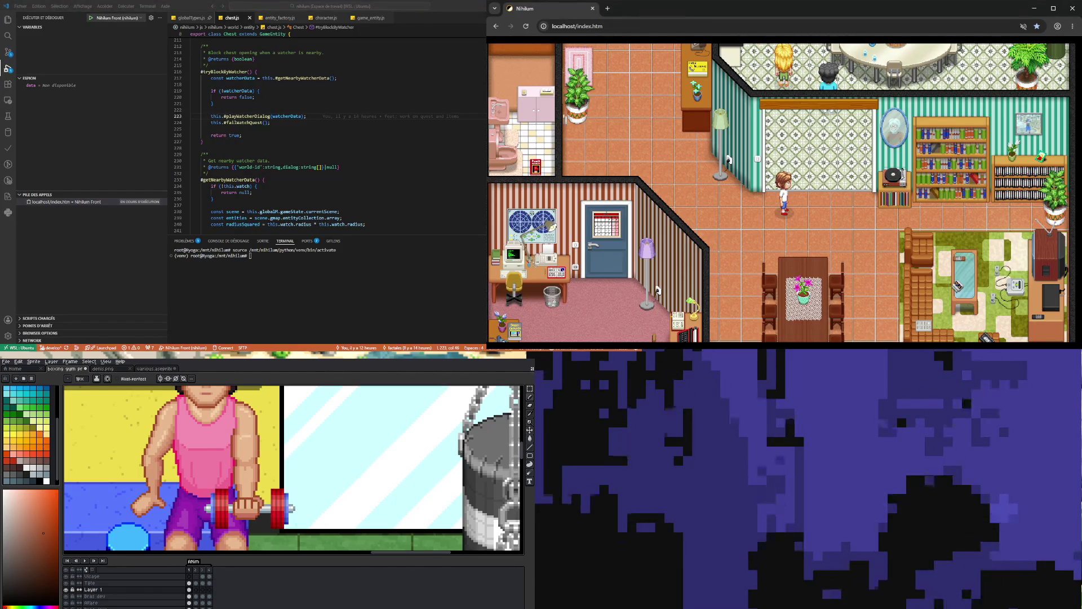
pyautogui.scroll(-3, 242, 485)
pyautogui.scroll(4, 242, 485)
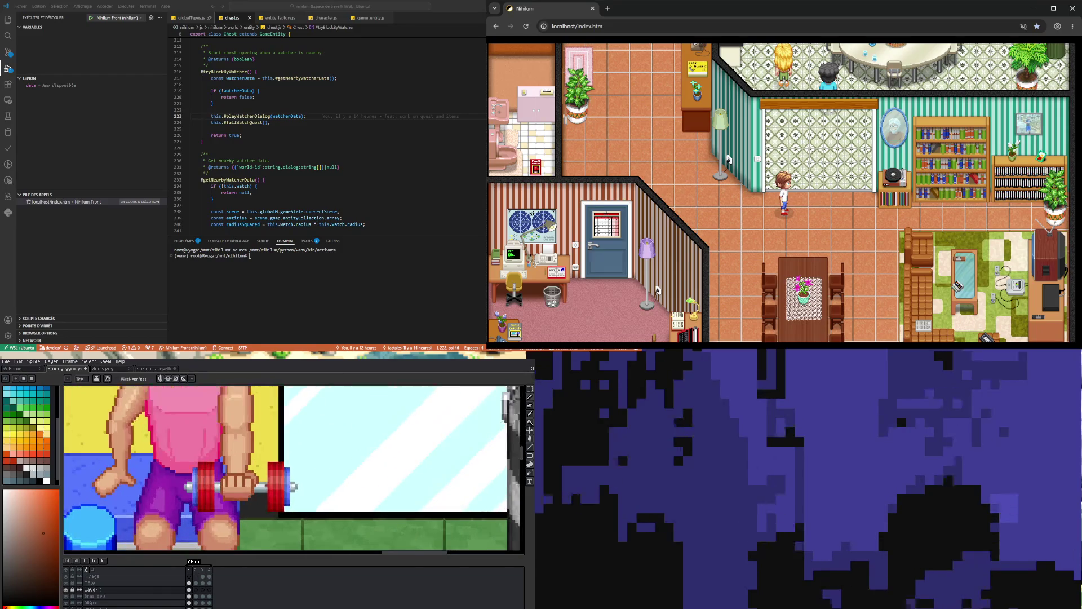
pyautogui.scroll(-2, 239, 485)
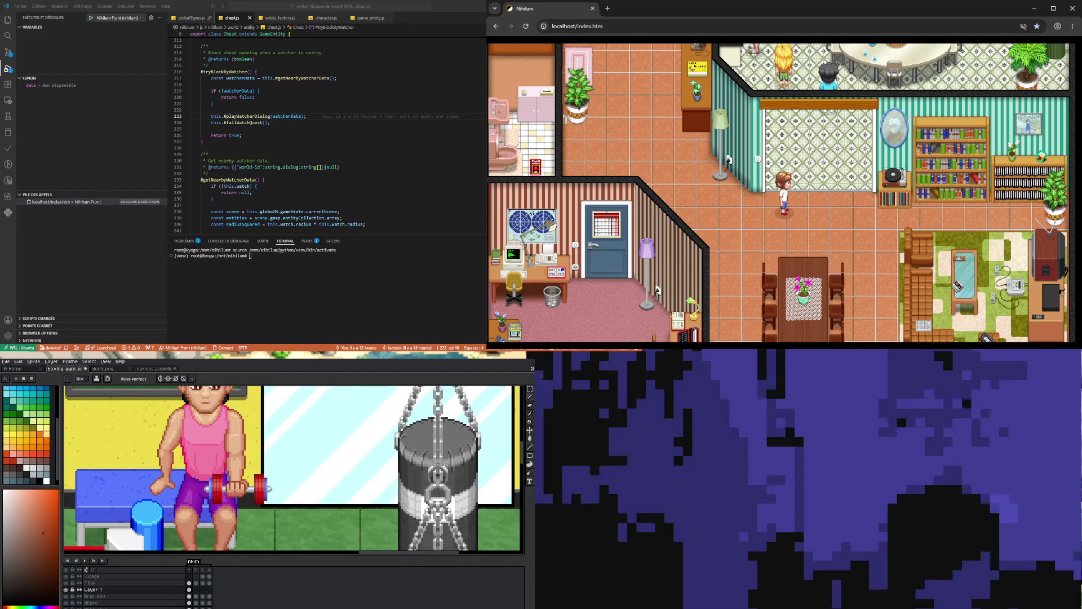
pyautogui.scroll(3, 240, 487)
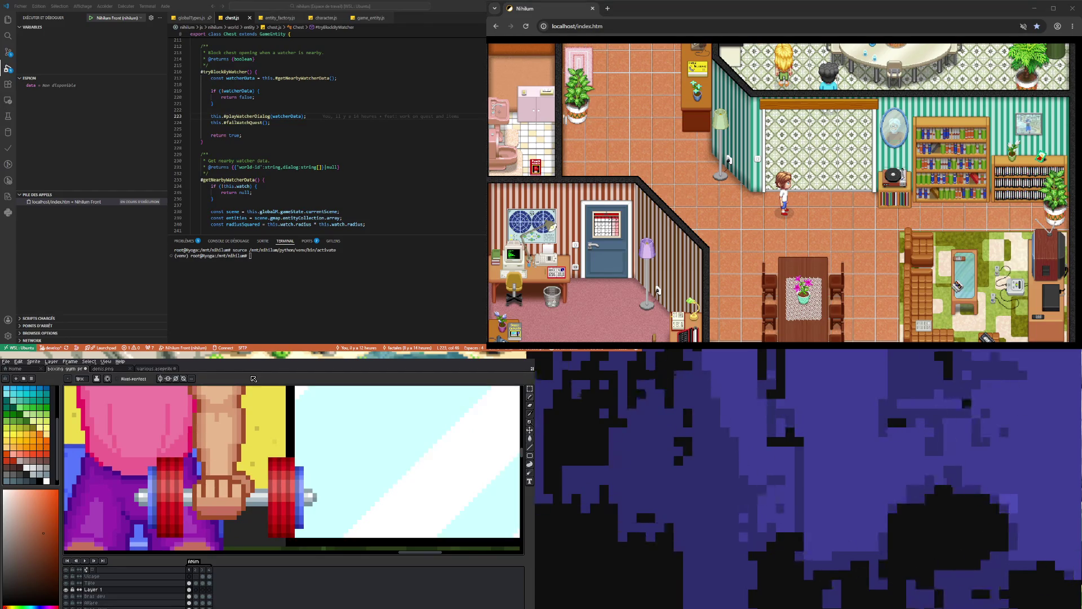
pyautogui.scroll(-2, 239, 456)
pyautogui.scroll(1, 242, 468)
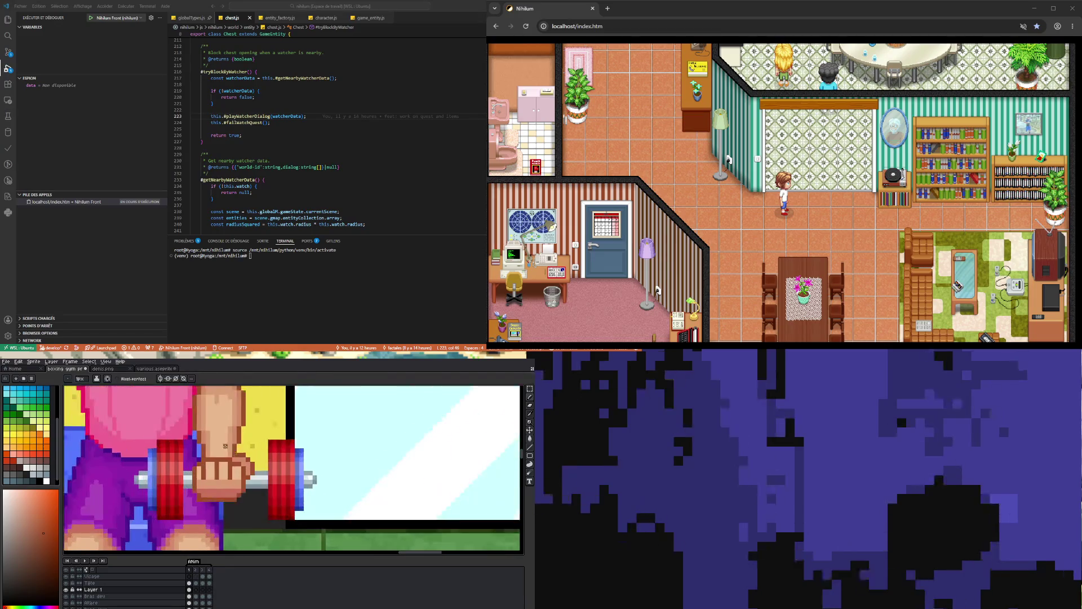
# Zoom in closer and sample the arm's skin colour with the Eyedropper (I).
pyautogui.scroll(-3, 242, 468)
pyautogui.scroll(1, 243, 468)
pyautogui.scroll(1, 233, 438)
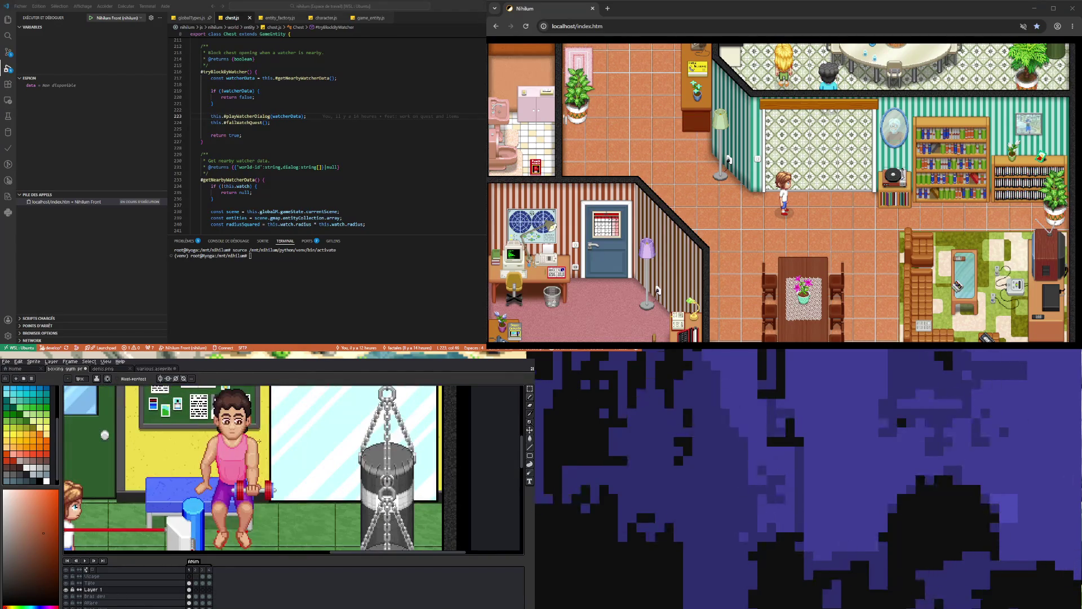
pyautogui.scroll(2, 233, 437)
pyautogui.scroll(2, 233, 438)
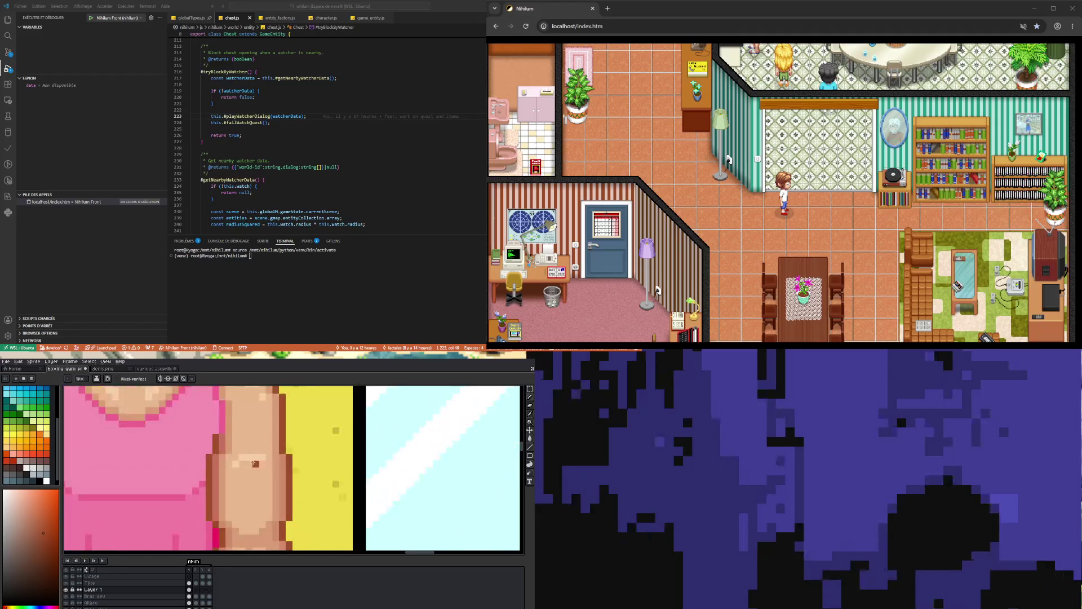
pyautogui.press('i')
pyautogui.click(257, 453)
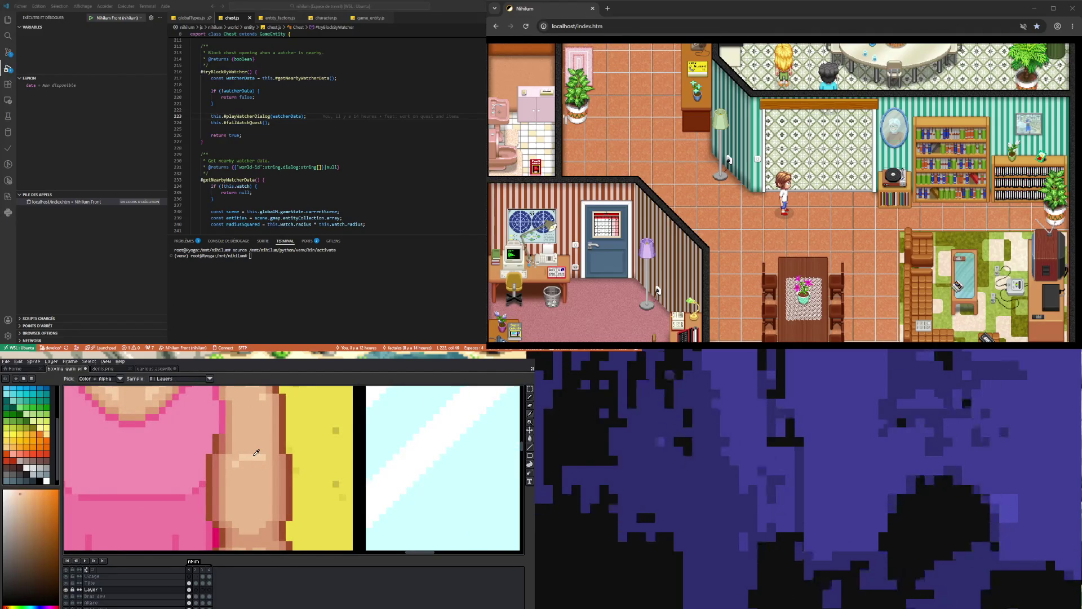
# Switch to the Pencil (B) and zoom in and out on the fist and dumbbell.
pyautogui.press('b')
pyautogui.scroll(-3, 258, 474)
pyautogui.scroll(2, 259, 488)
pyautogui.scroll(2, 259, 488)
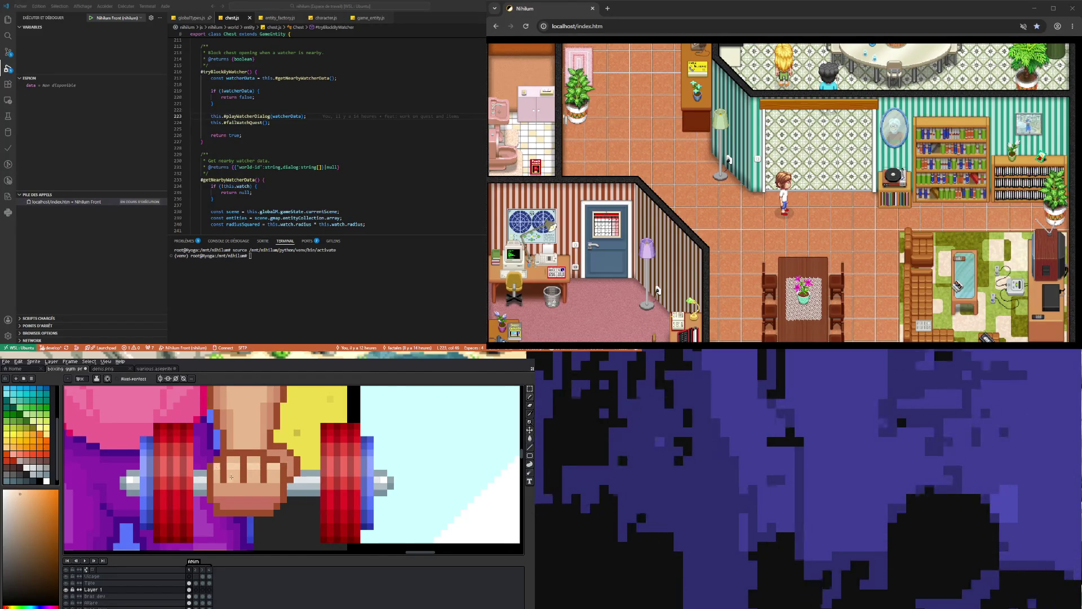
pyautogui.scroll(-3, 219, 467)
pyautogui.scroll(3, 239, 488)
pyautogui.scroll(3, 239, 488)
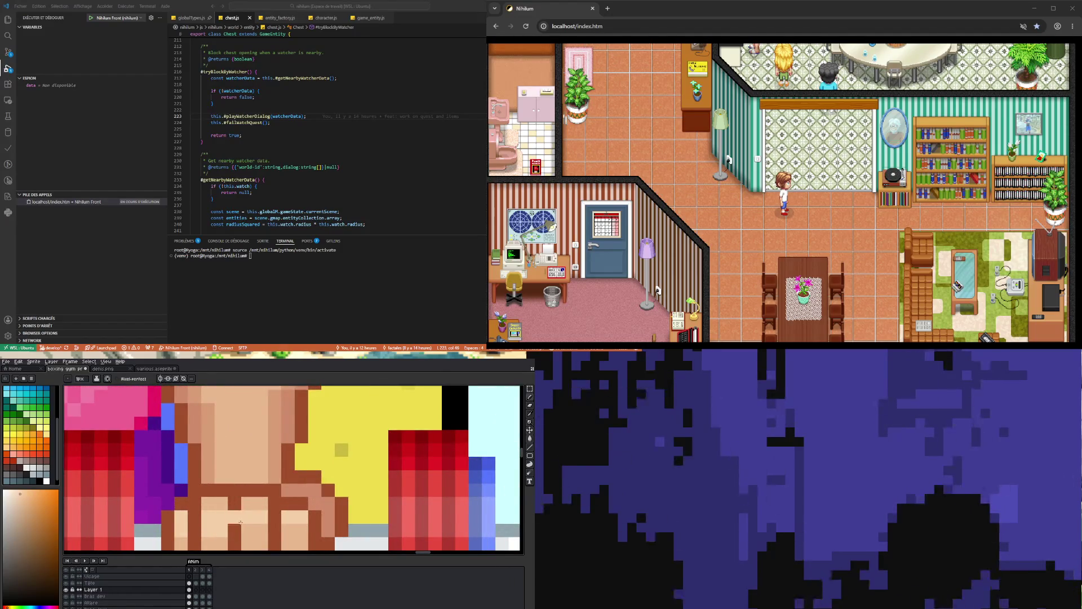
pyautogui.scroll(-3, 294, 517)
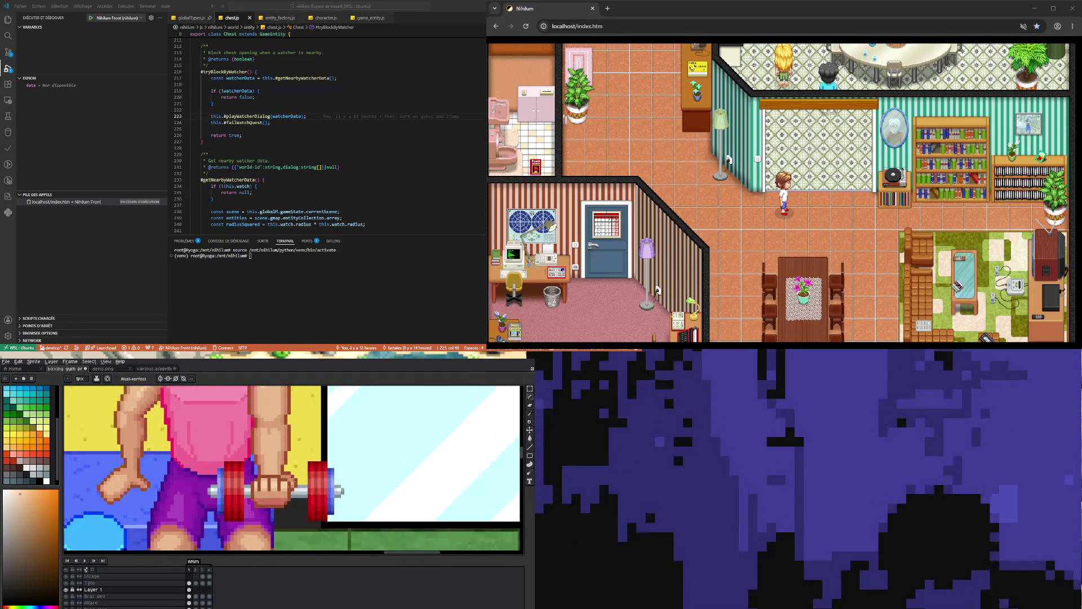
pyautogui.scroll(3, 293, 488)
# Switch to the Eyedropper (I) and inspect the fist and dumbbell up close.
pyautogui.press('i')
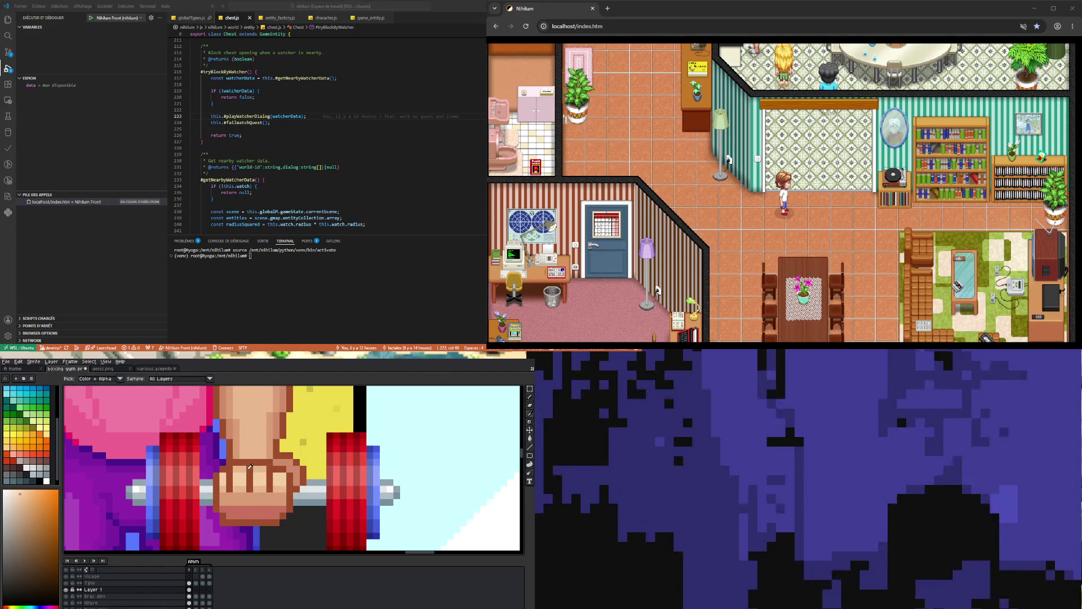
pyautogui.scroll(-2, 261, 488)
pyautogui.scroll(-3, 260, 489)
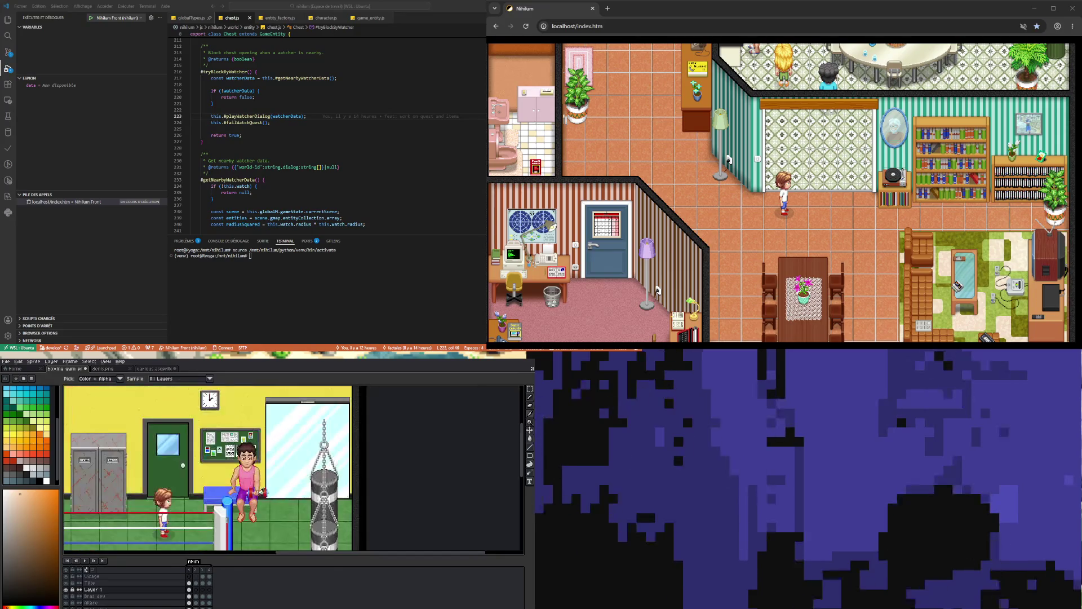
pyautogui.scroll(3, 270, 505)
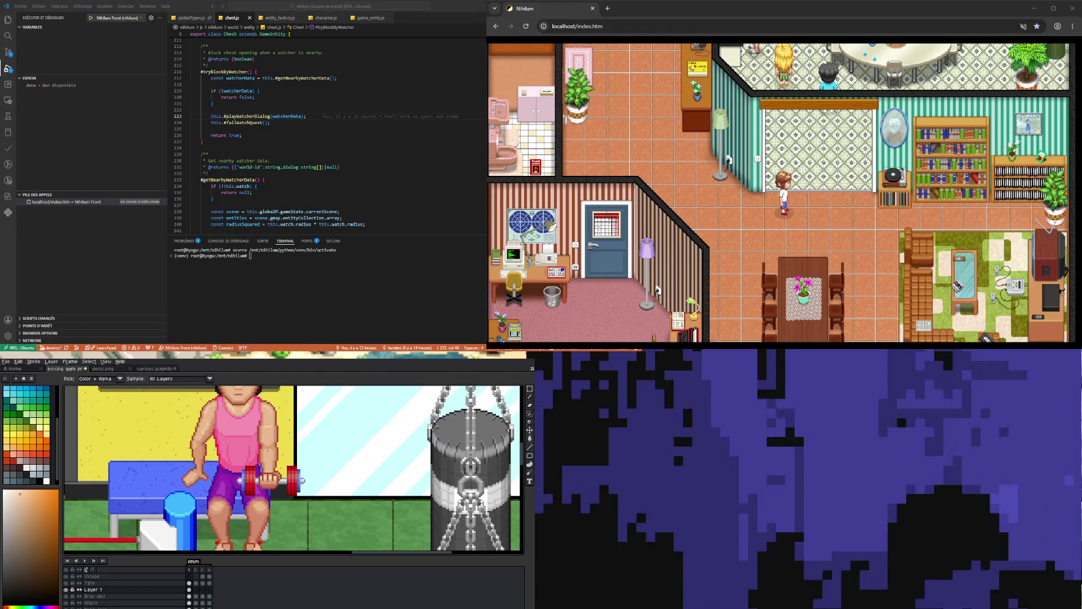
pyautogui.scroll(-3, 270, 506)
pyautogui.scroll(4, 268, 496)
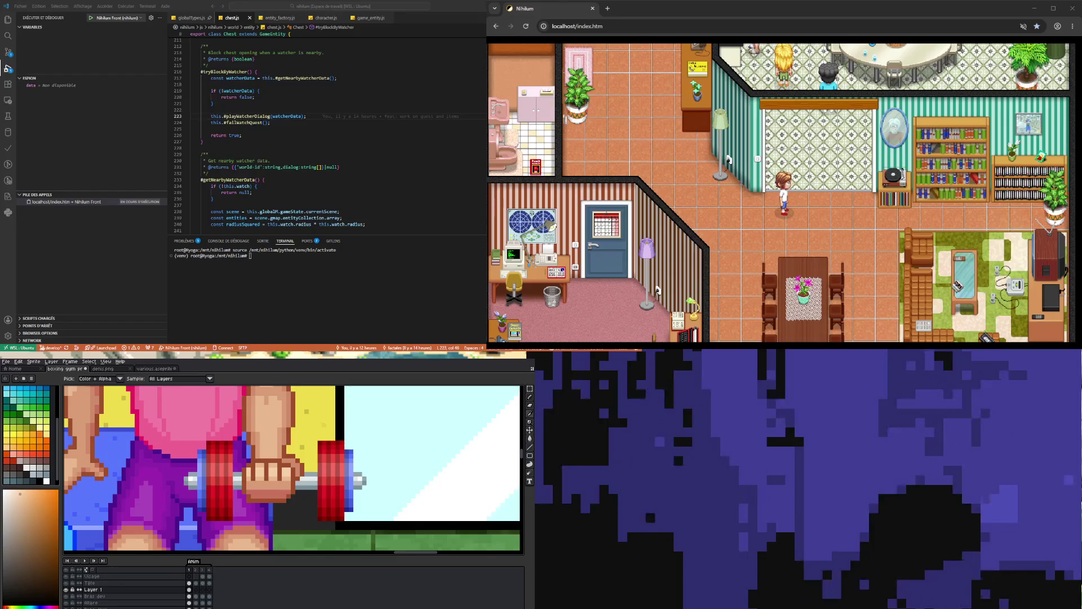
# Pick up the skin tone from the hand and zoom around the fist and dumbbell.
pyautogui.keyDown('alt'); pyautogui.click(244, 483); pyautogui.keyUp('alt')
pyautogui.scroll(-3, 249, 501)
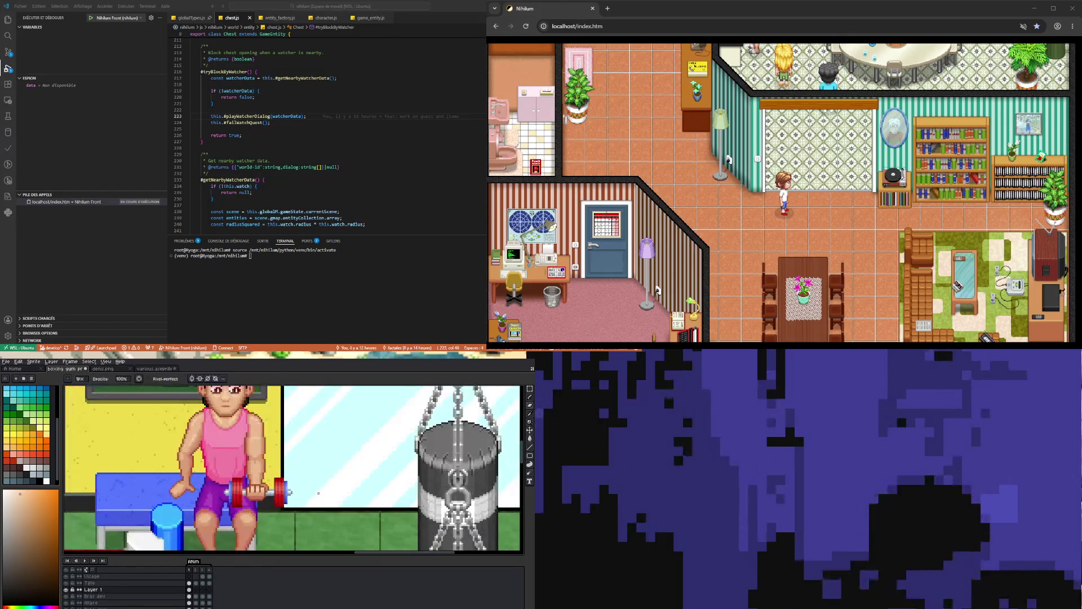
pyautogui.scroll(4, 260, 497)
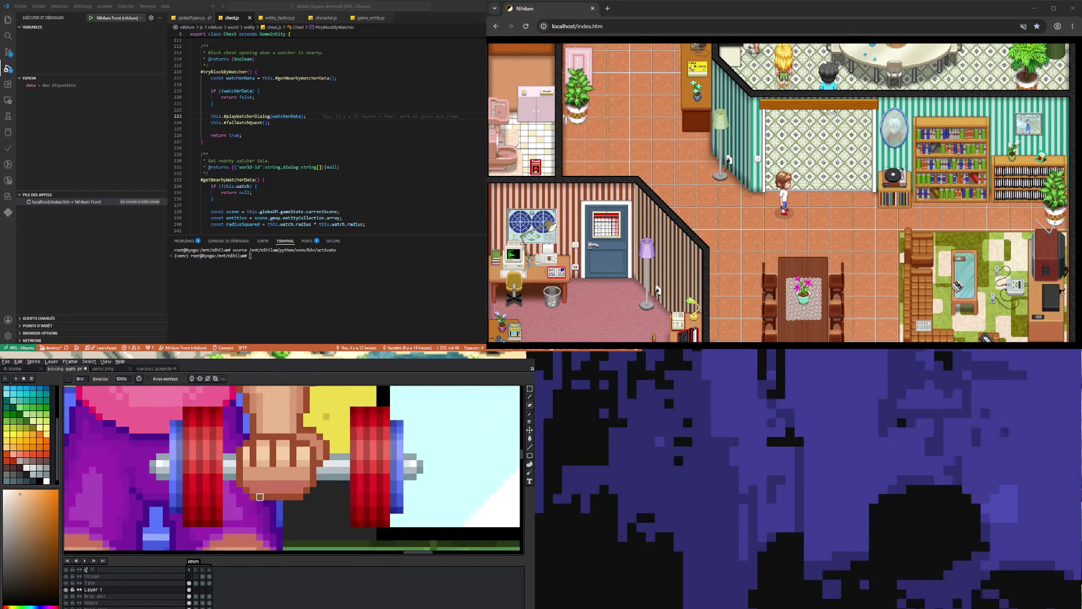
pyautogui.scroll(-3, 253, 497)
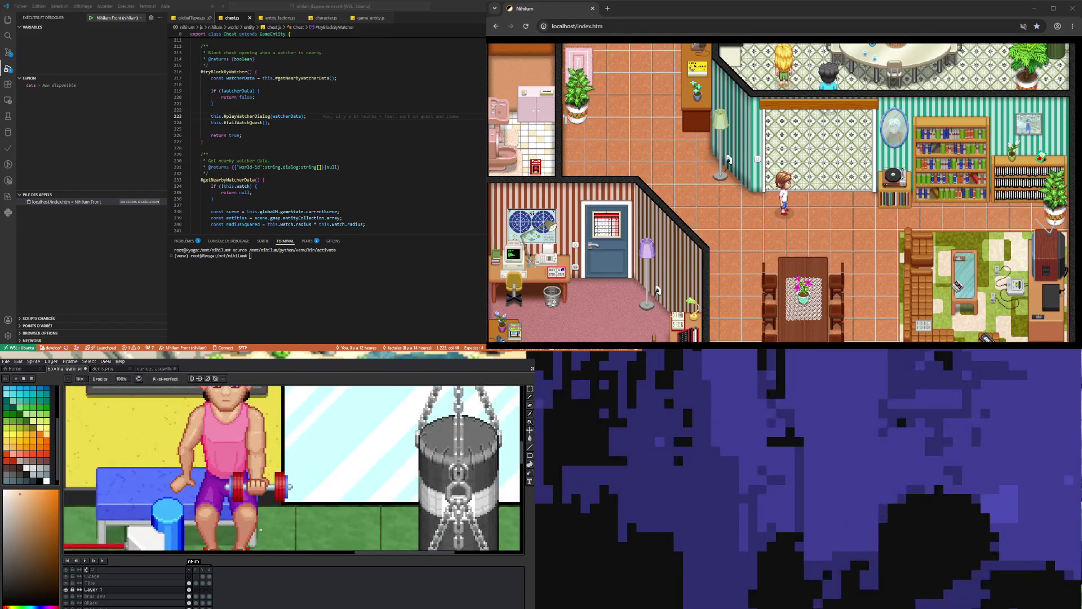
pyautogui.scroll(-2, 261, 530)
pyautogui.scroll(3, 256, 522)
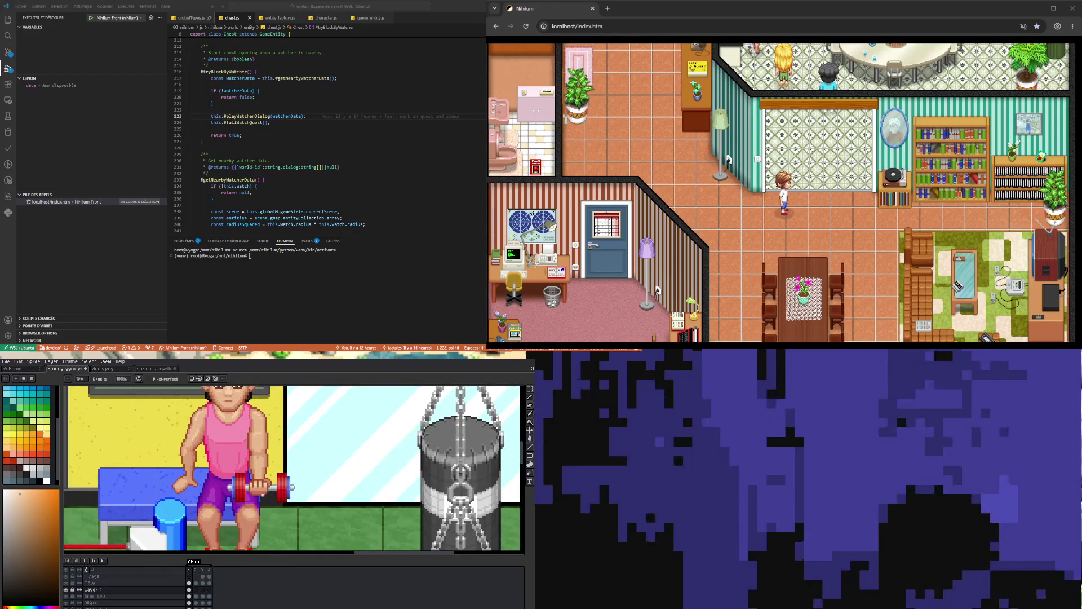
pyautogui.scroll(3, 260, 495)
pyautogui.scroll(-1, 254, 495)
pyautogui.scroll(-1, 253, 494)
pyautogui.scroll(1, 253, 496)
pyautogui.scroll(1, 254, 502)
# Return to the Eyedropper and zoom around the dumbbell grip.
pyautogui.press('i')
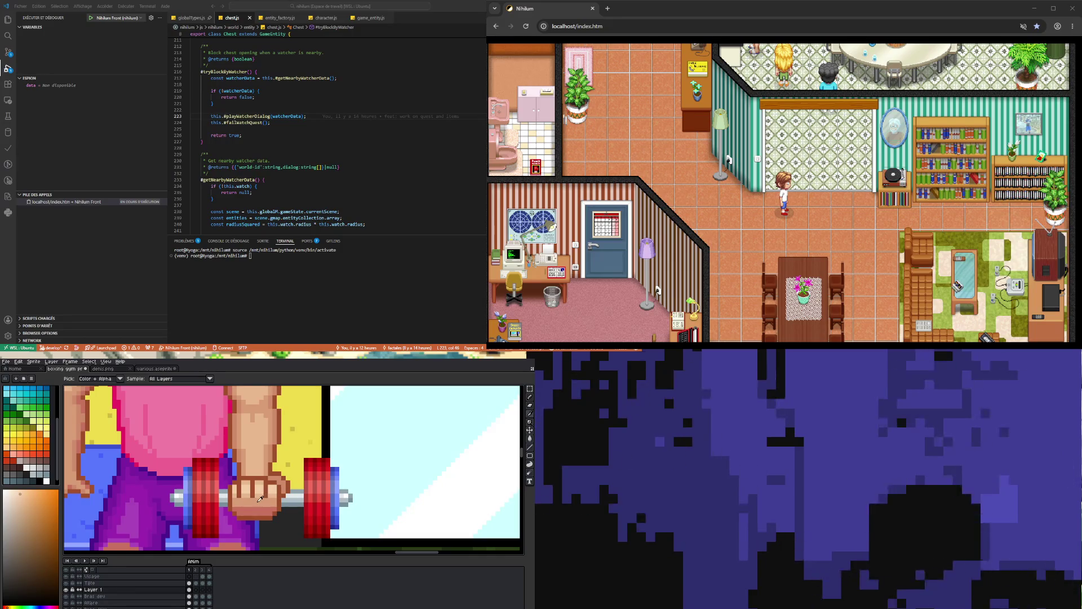
pyautogui.scroll(-1, 260, 498)
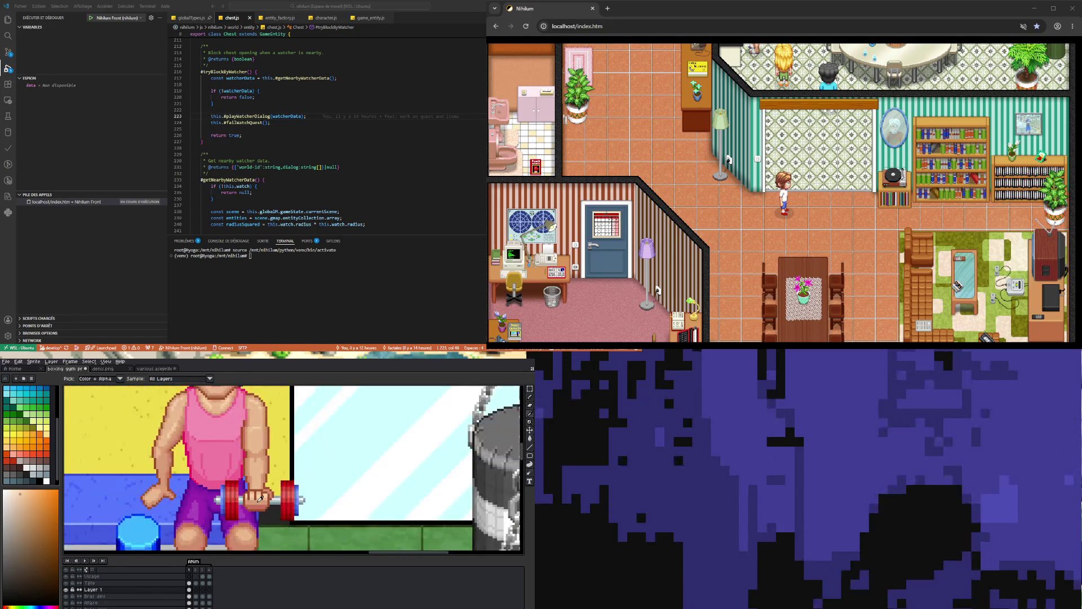
pyautogui.scroll(-1, 264, 496)
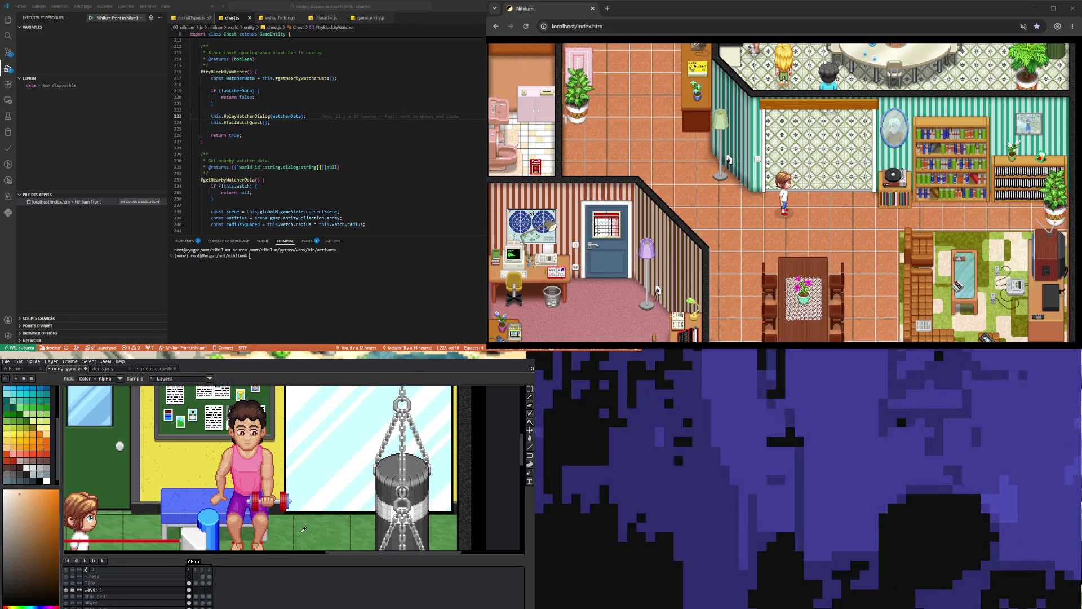
pyautogui.scroll(1, 280, 514)
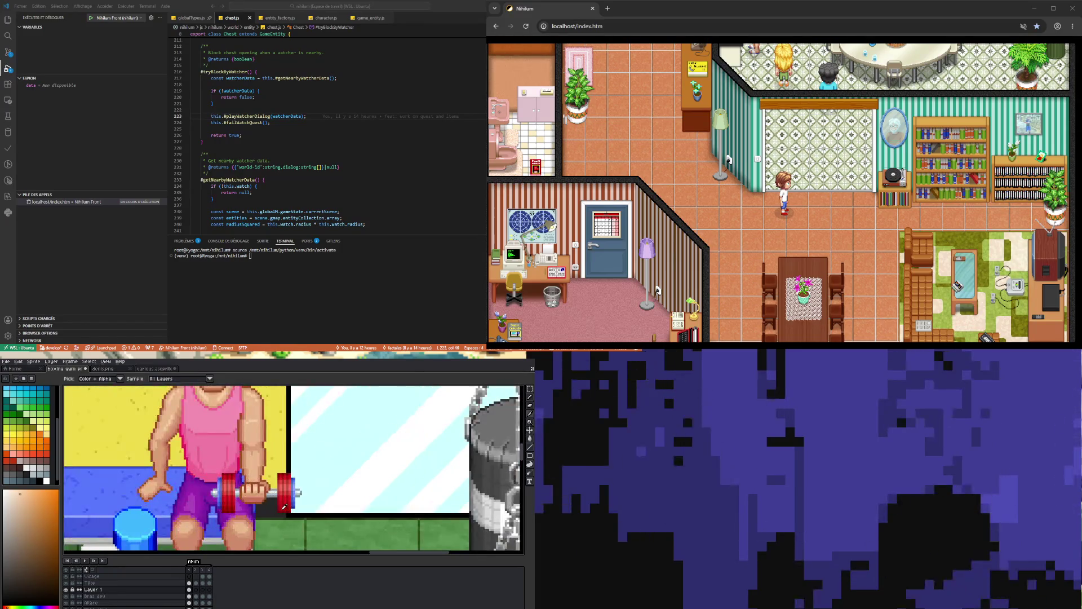
# Rename Layer 1 to 'main'.
pyautogui.press('m')
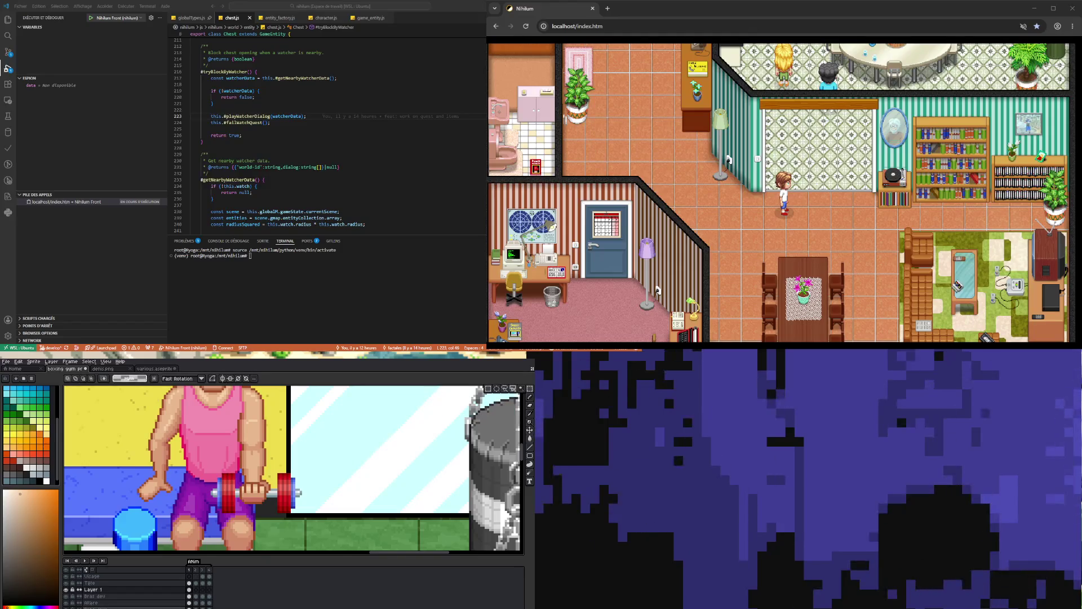
pyautogui.doubleClick(129, 590)
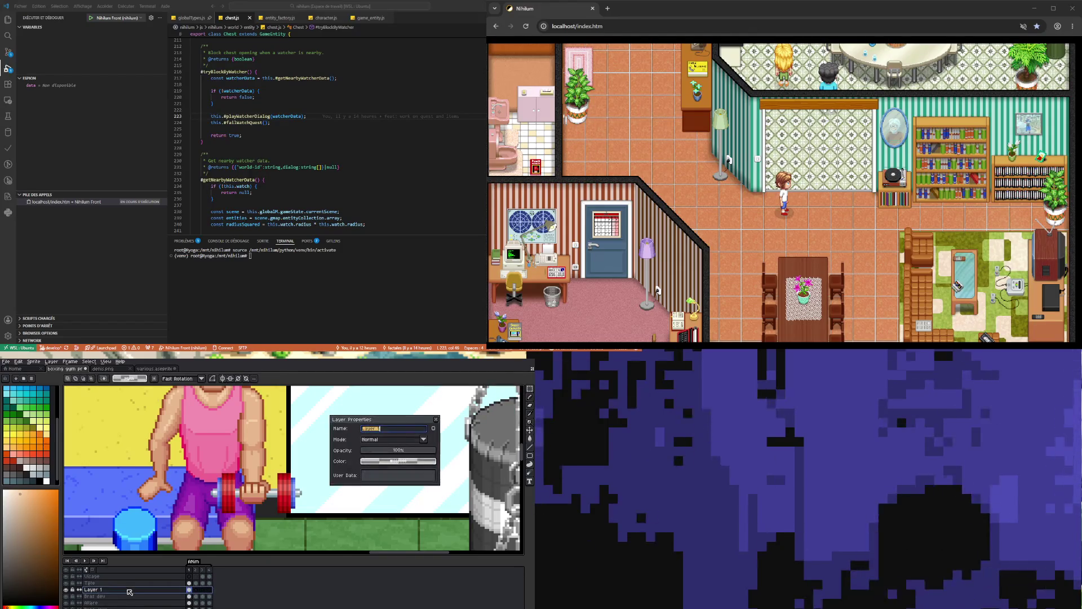
pyautogui.write('main')
pyautogui.press('Return')
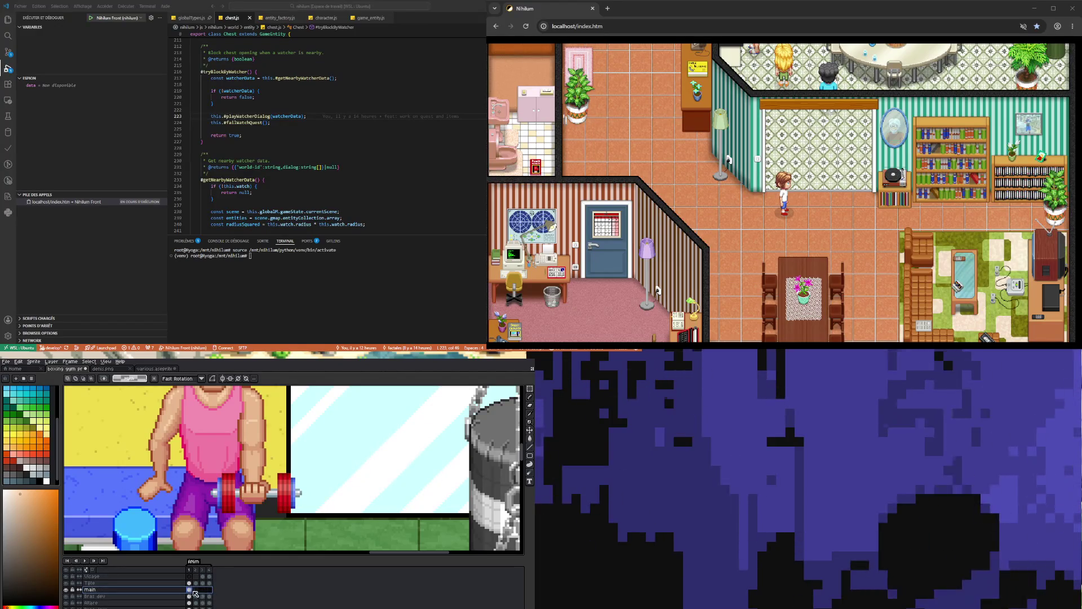
# Paste the gripping fist into frame 2 of main and nudge it into place, one pixel right.
pyautogui.click(196, 592)
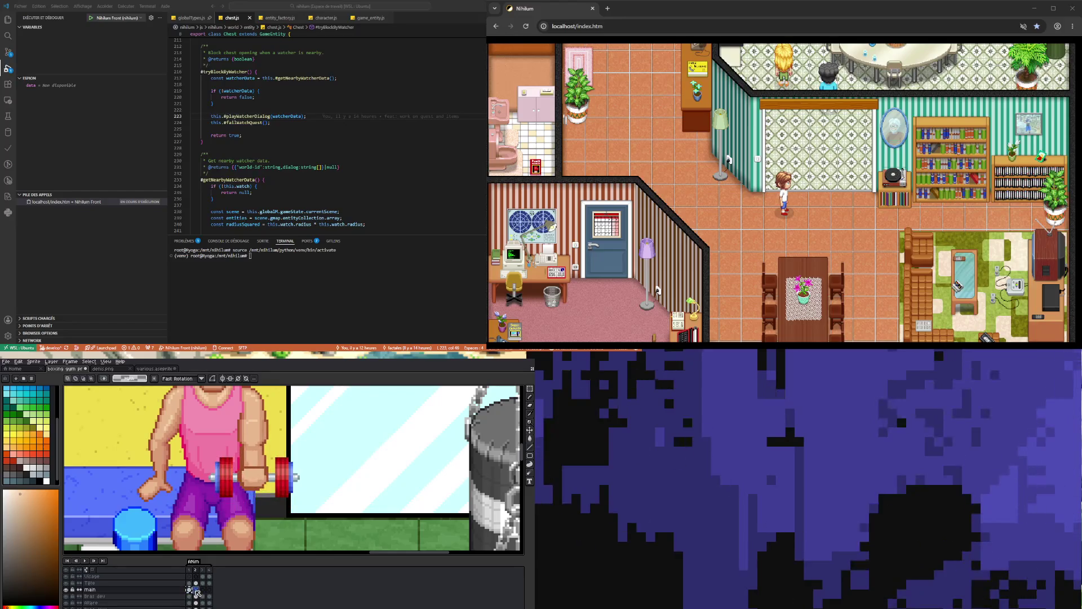
pyautogui.hotkey('ctrl', 'v')
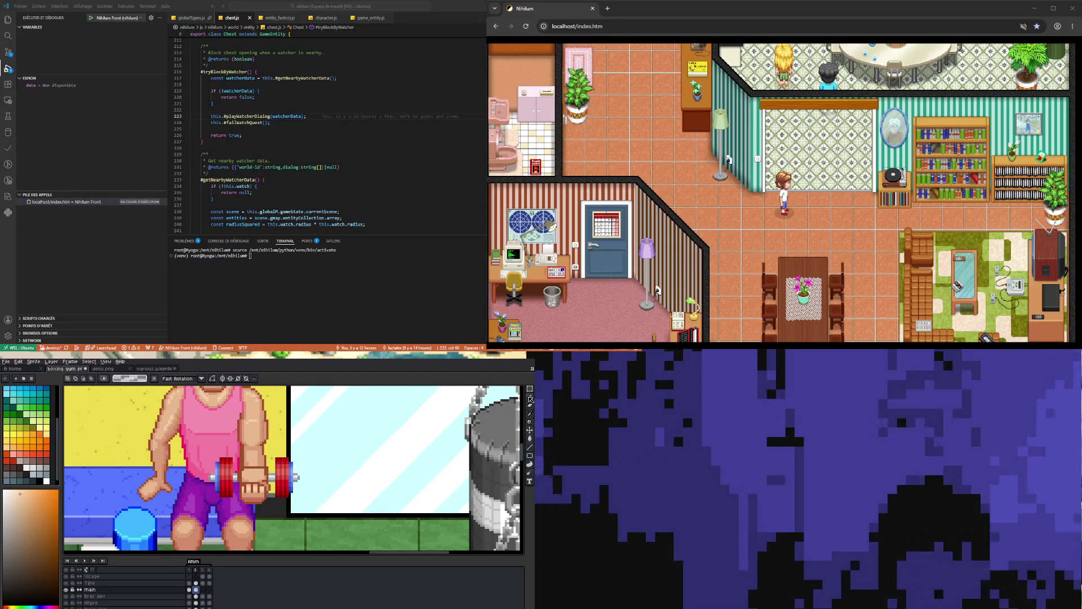
pyautogui.click(529, 430)
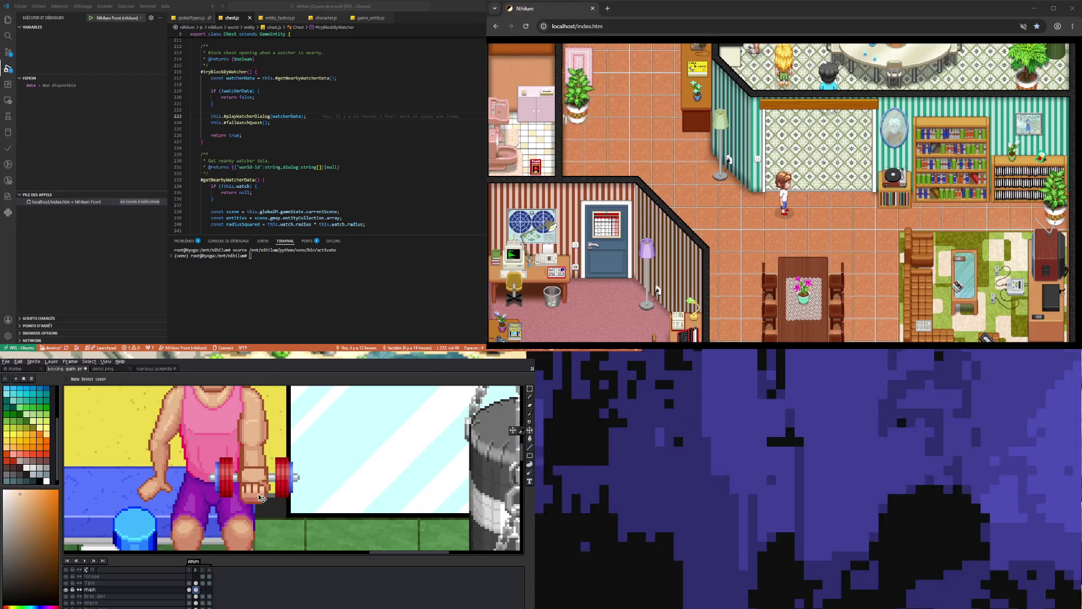
pyautogui.moveTo(261, 492); pyautogui.dragTo(361, 486)
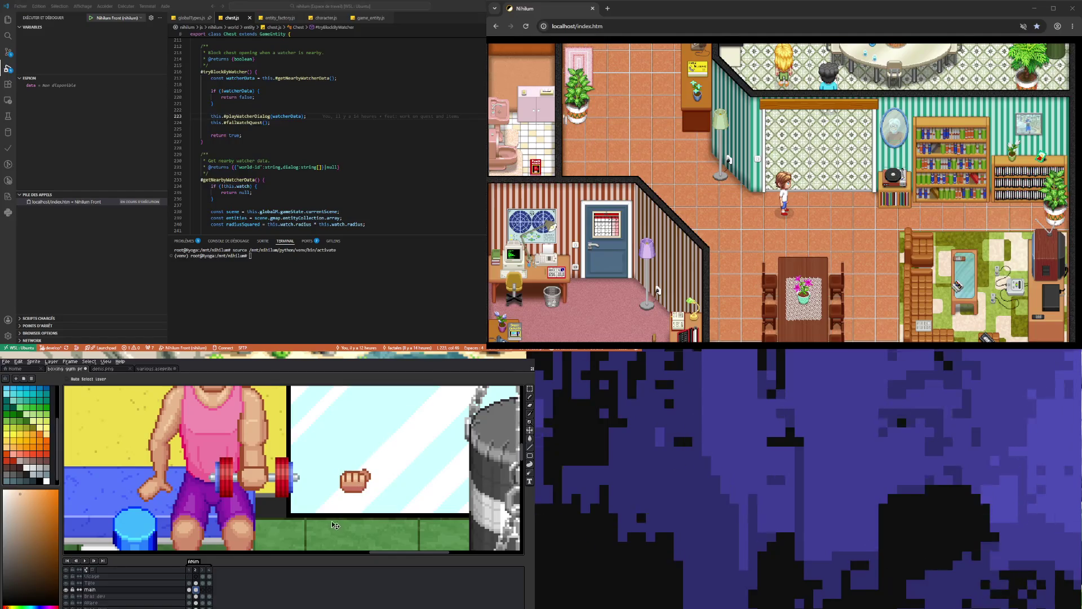
pyautogui.press('Right')
# Make Bras dev the active layer and start outlining the forearm.
pyautogui.click(531, 394)
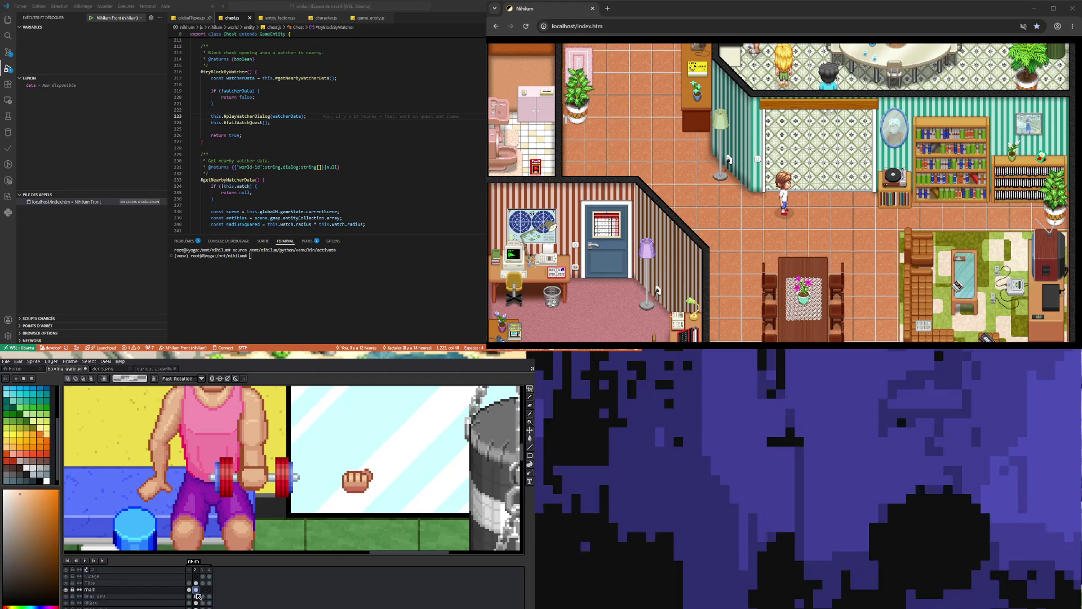
pyautogui.click(196, 595)
pyautogui.moveTo(238, 467)
pyautogui.mouseDown()
pyautogui.moveTo(263, 494)
pyautogui.moveTo(264, 510)
pyautogui.moveTo(248, 496)
pyautogui.moveTo(254, 517)
pyautogui.mouseUp()
# Change the selection shape, cut the fist from the barbell grip and paste it back.
pyautogui.click(529, 389)
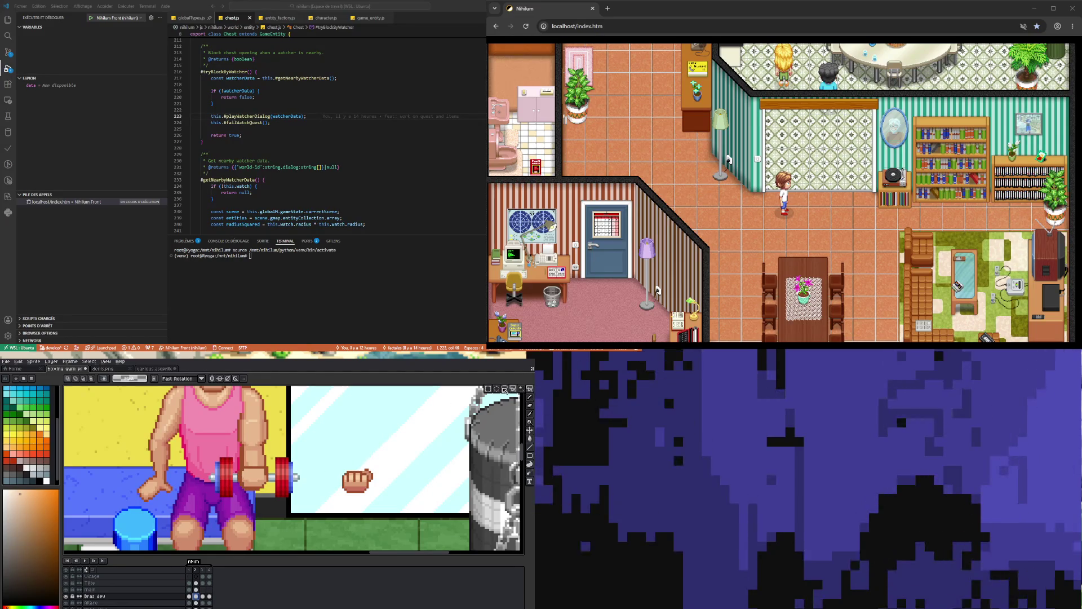
pyautogui.click(504, 390)
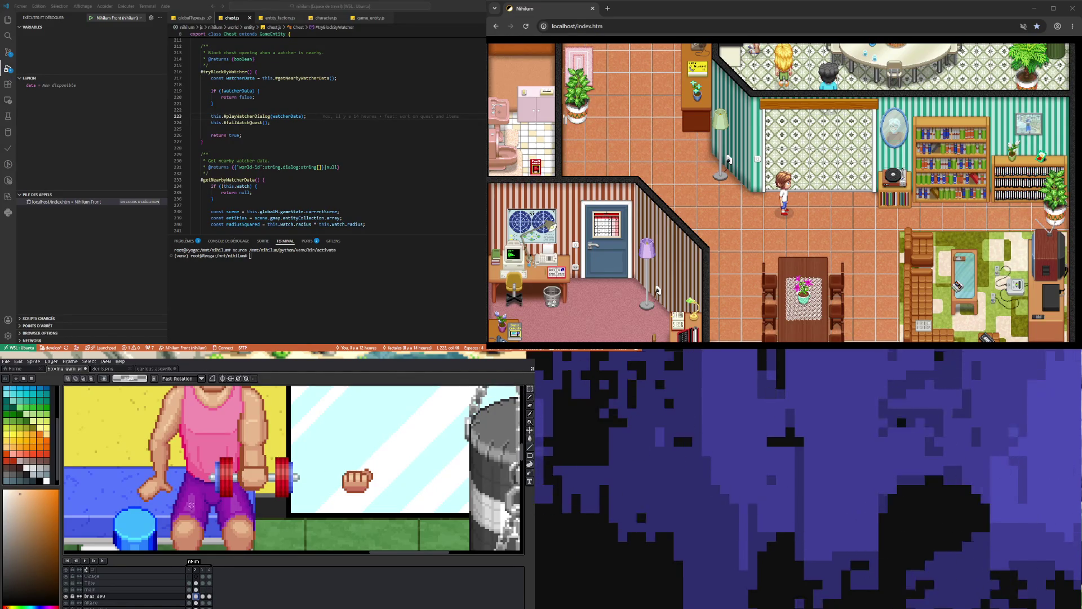
pyautogui.moveTo(239, 467)
pyautogui.mouseDown()
pyautogui.moveTo(264, 496)
pyautogui.moveTo(301, 487)
pyautogui.mouseUp()
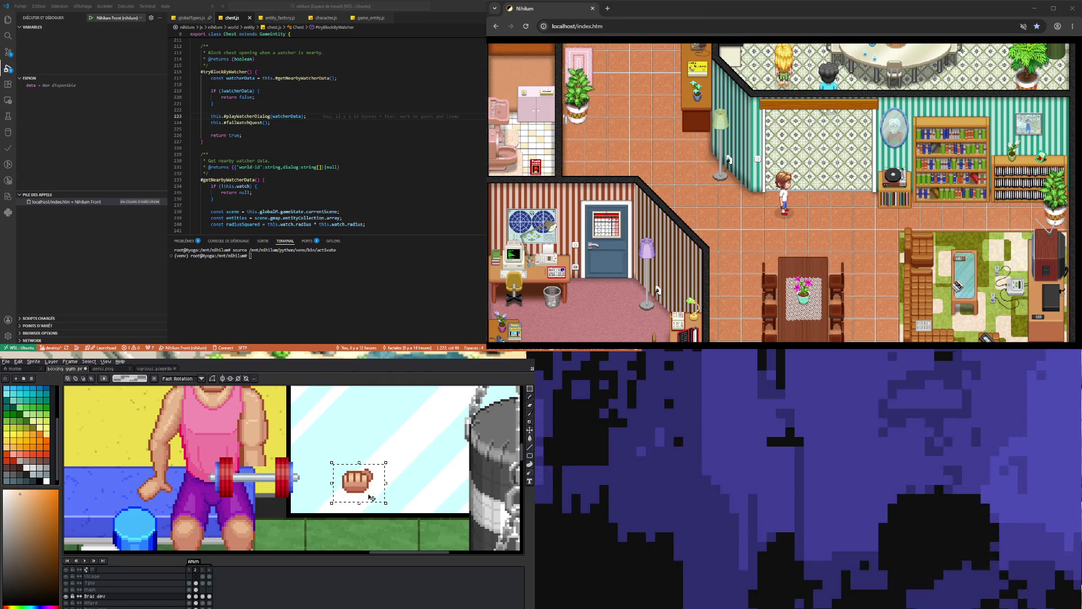
pyautogui.hotkey('ctrl', 'v')
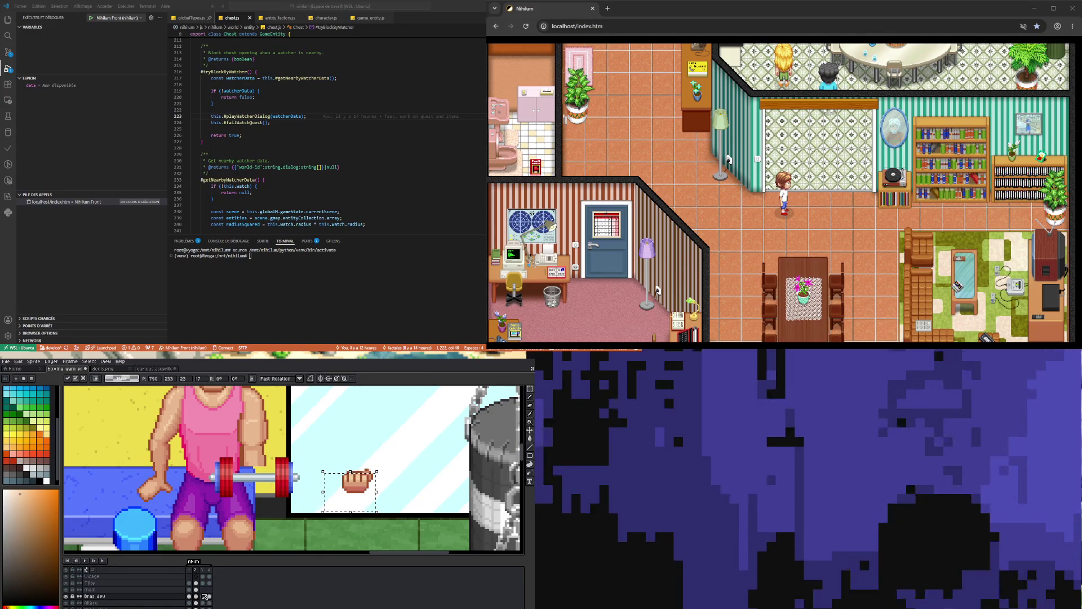
pyautogui.press('.')
# Cut the fist out of the Bras dev layer in frames 3 and 4.
pyautogui.moveTo(234, 445); pyautogui.dragTo(271, 480)
pyautogui.hotkey('ctrl', 'x')
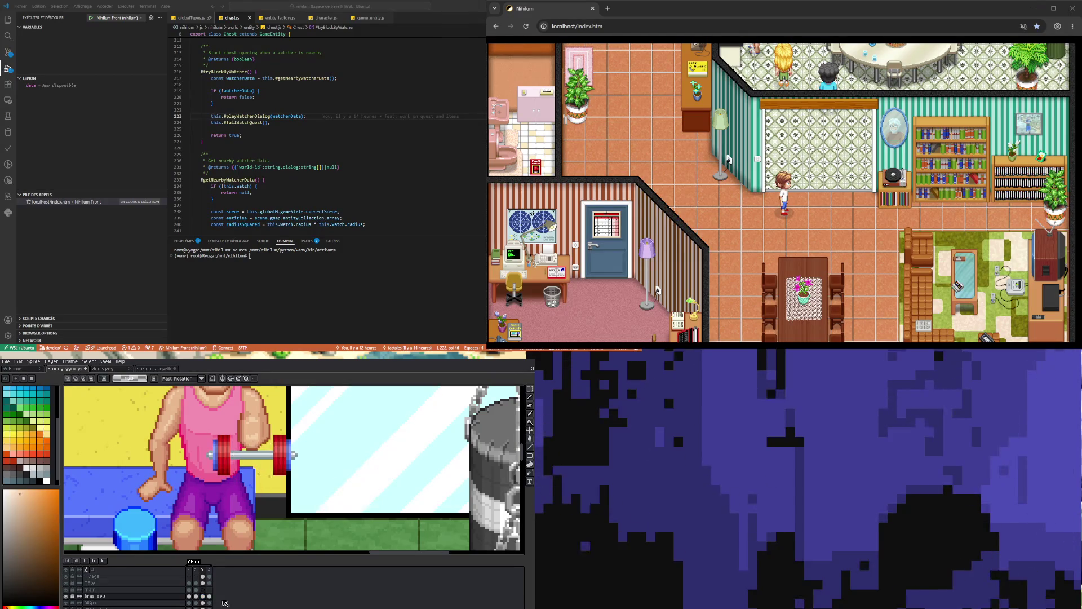
pyautogui.click(211, 596)
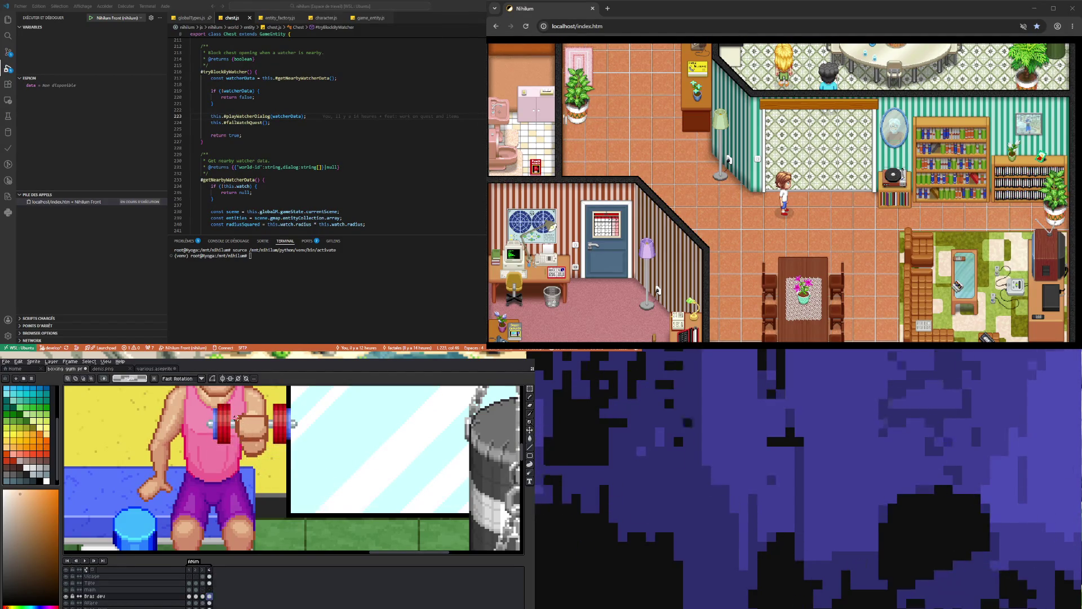
pyautogui.moveTo(234, 416); pyautogui.dragTo(268, 437)
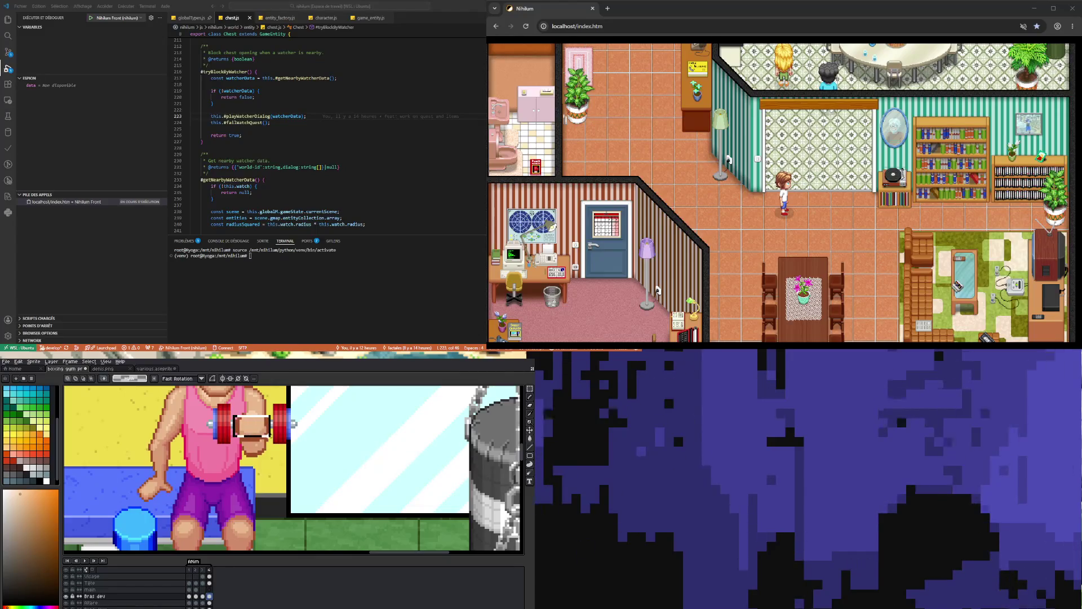
pyautogui.hotkey('ctrl', 'x')
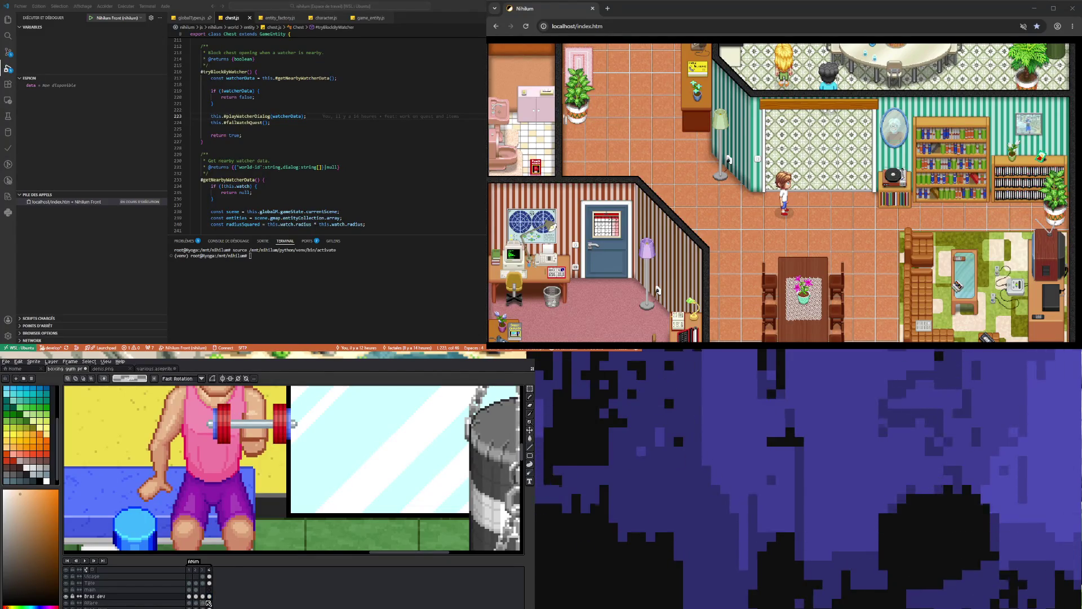
# Paste the fist into frame 2 of main onto the barbell grip, comparing with frame 1.
pyautogui.click(198, 590)
pyautogui.hotkey('ctrl', 'v')
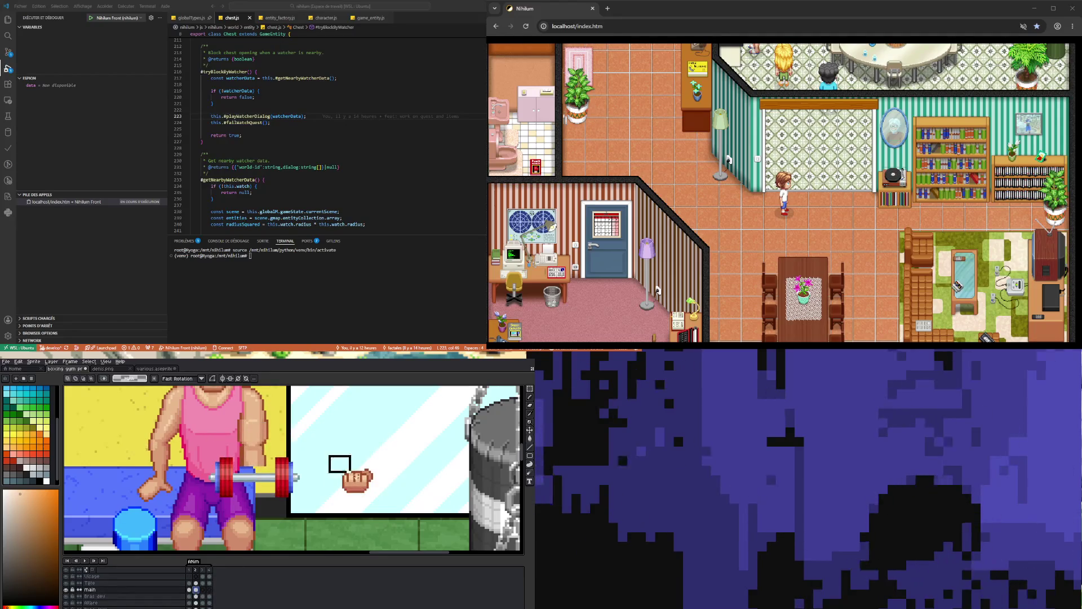
pyautogui.moveTo(364, 487); pyautogui.dragTo(264, 493)
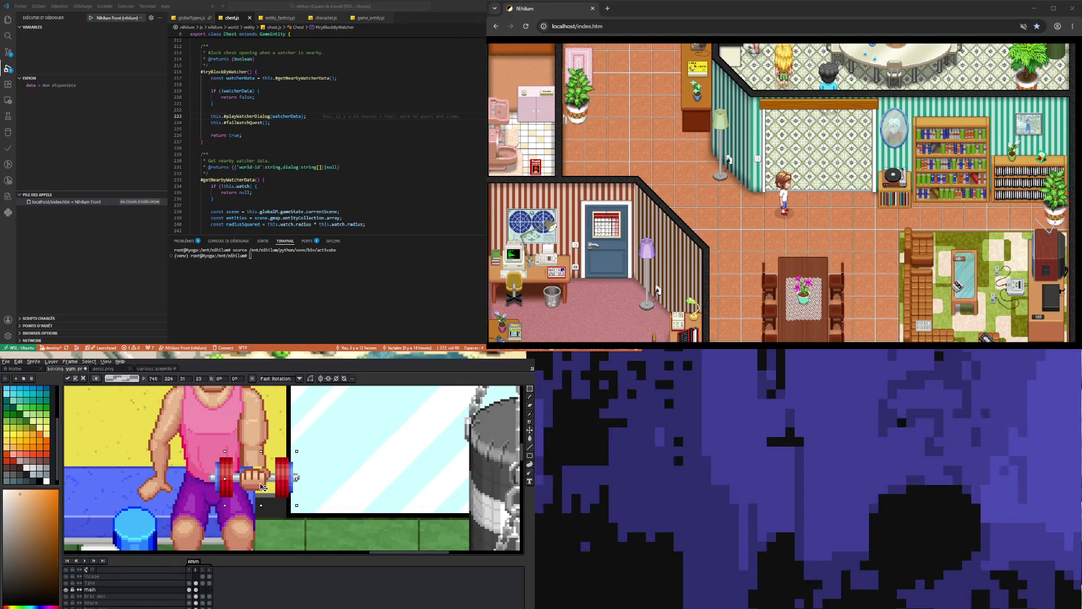
pyautogui.click(190, 590)
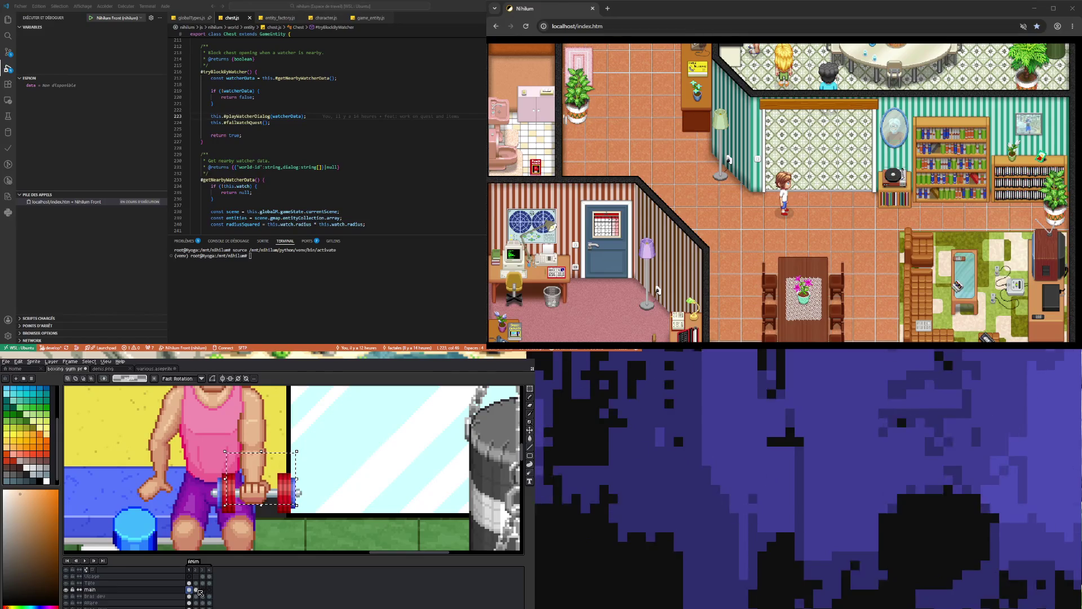
pyautogui.click(195, 590)
pyautogui.click(254, 484)
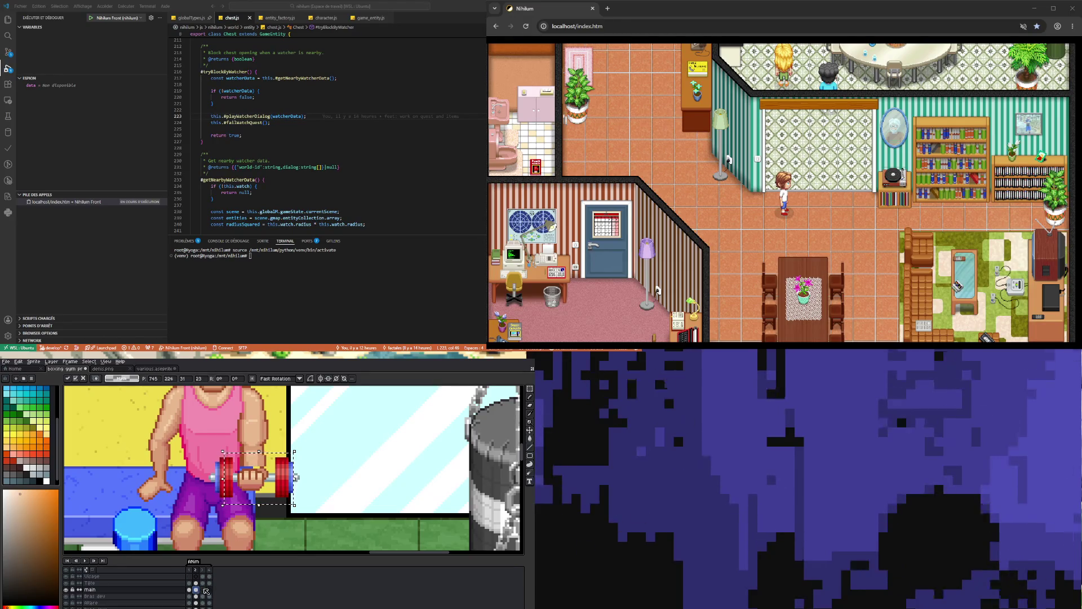
# Paste the fist onto frame 3's barbell and compare against frames 1 and 2.
pyautogui.click(188, 590)
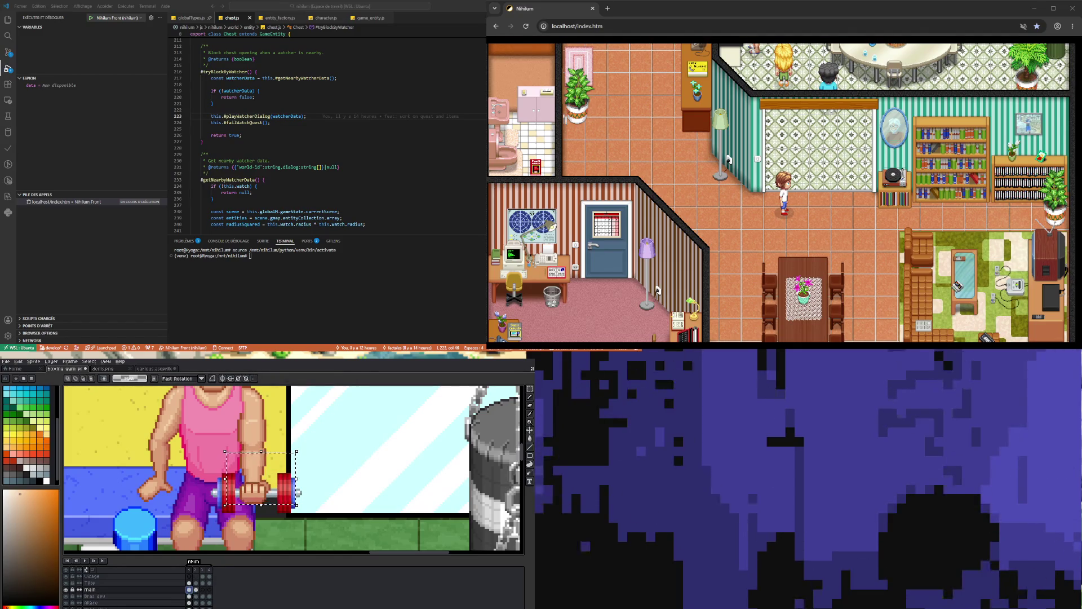
pyautogui.click(195, 589)
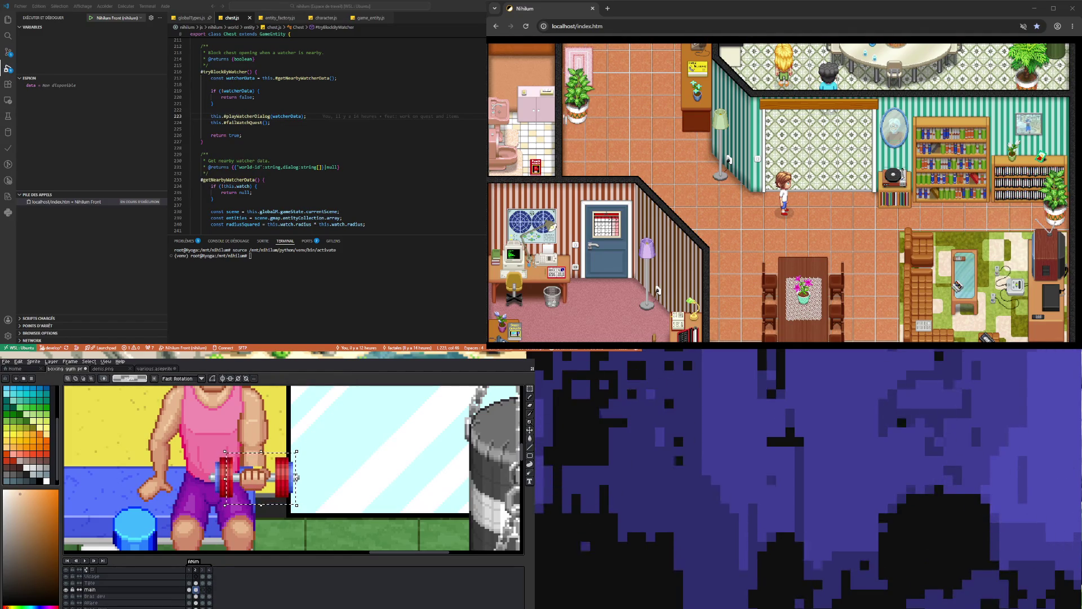
pyautogui.click(202, 590)
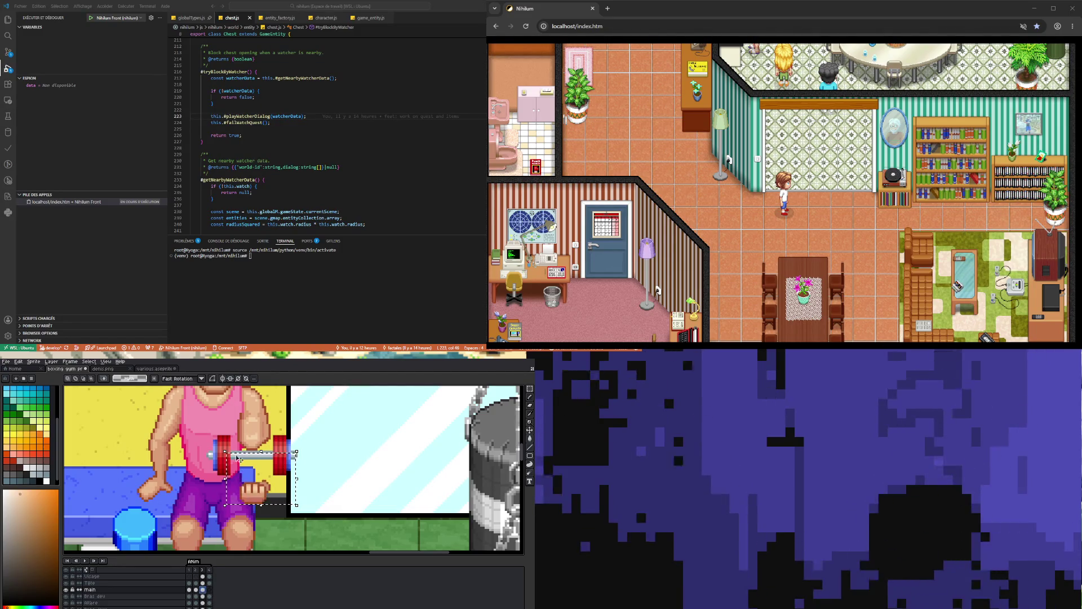
pyautogui.hotkey('ctrl', 'v')
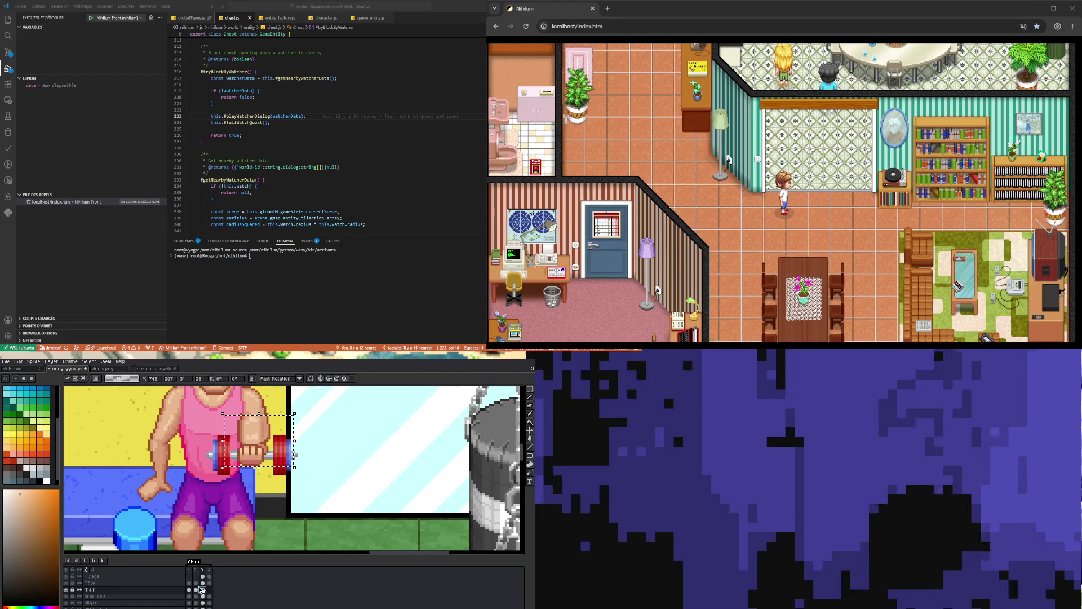
pyautogui.click(195, 590)
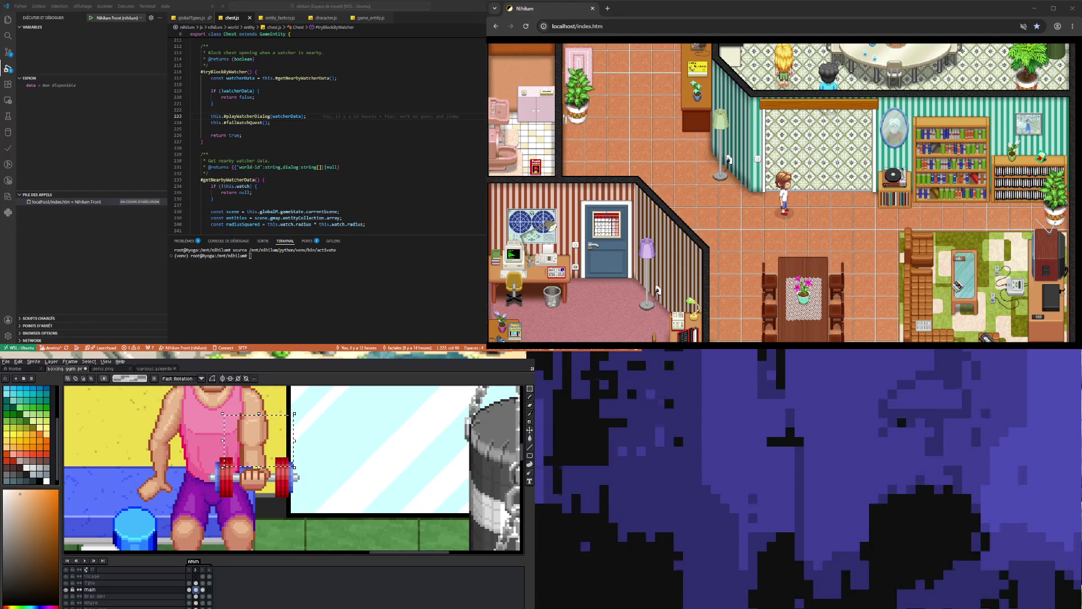
pyautogui.moveTo(203, 431); pyautogui.dragTo(240, 526)
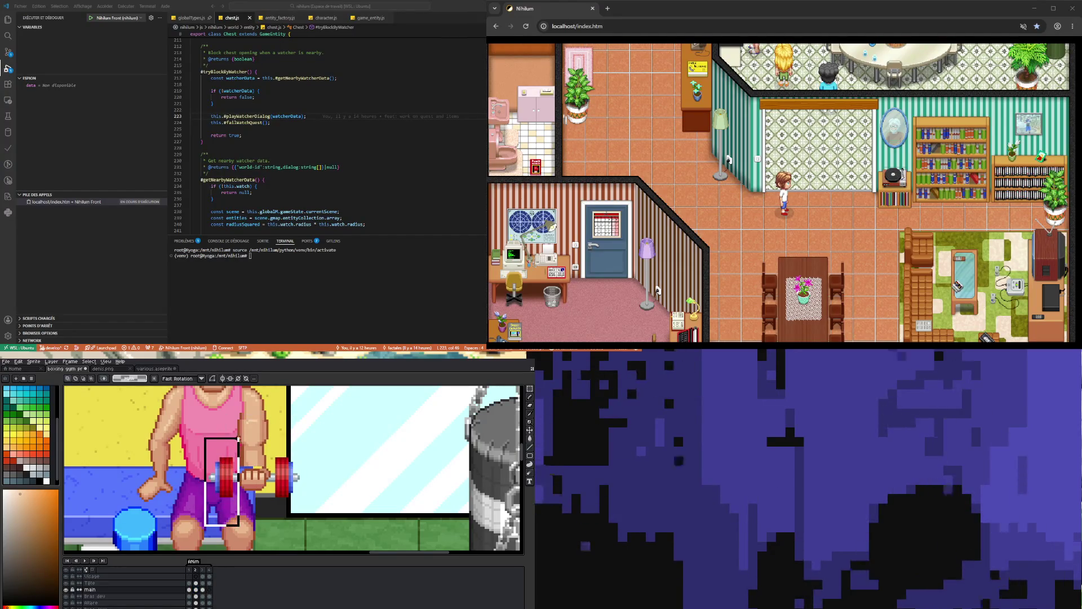
# Select the hand and barbell and drag the fist up onto the barbell in frame 4.
pyautogui.press('Right')
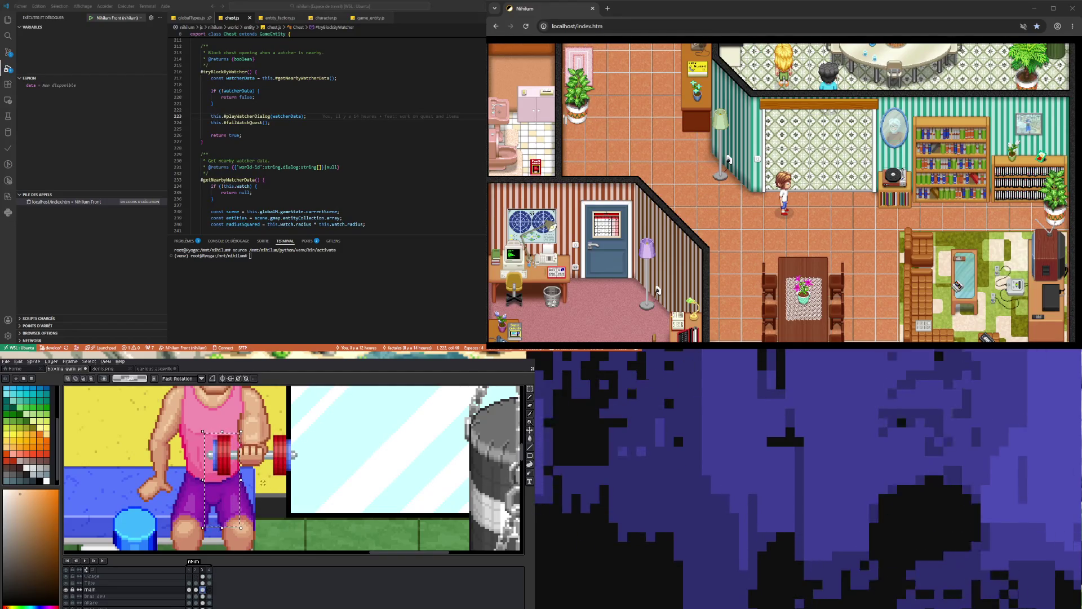
pyautogui.moveTo(231, 428); pyautogui.dragTo(276, 486)
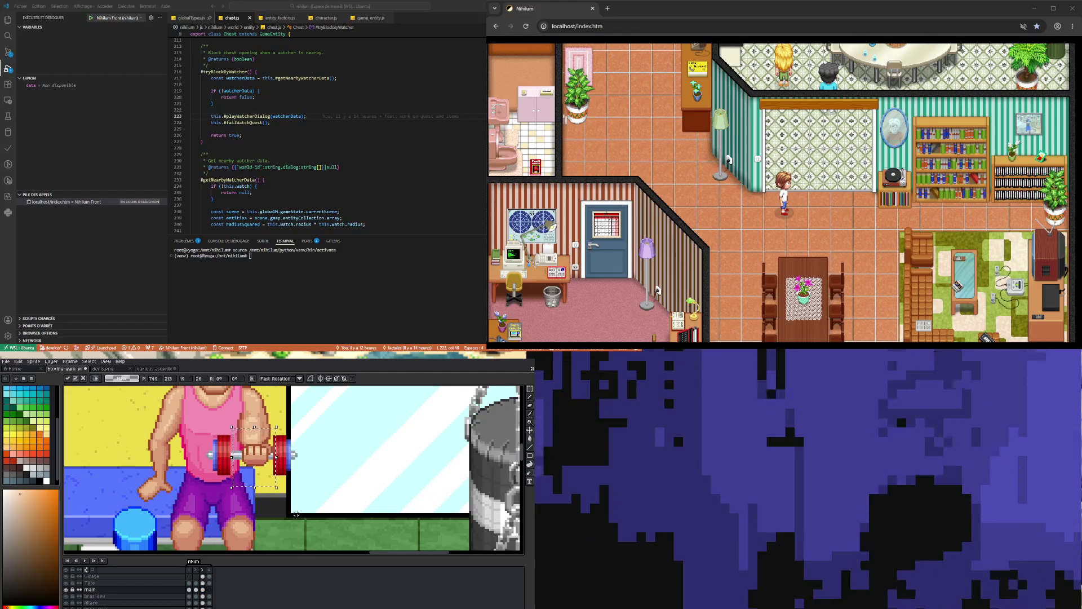
pyautogui.click(209, 592)
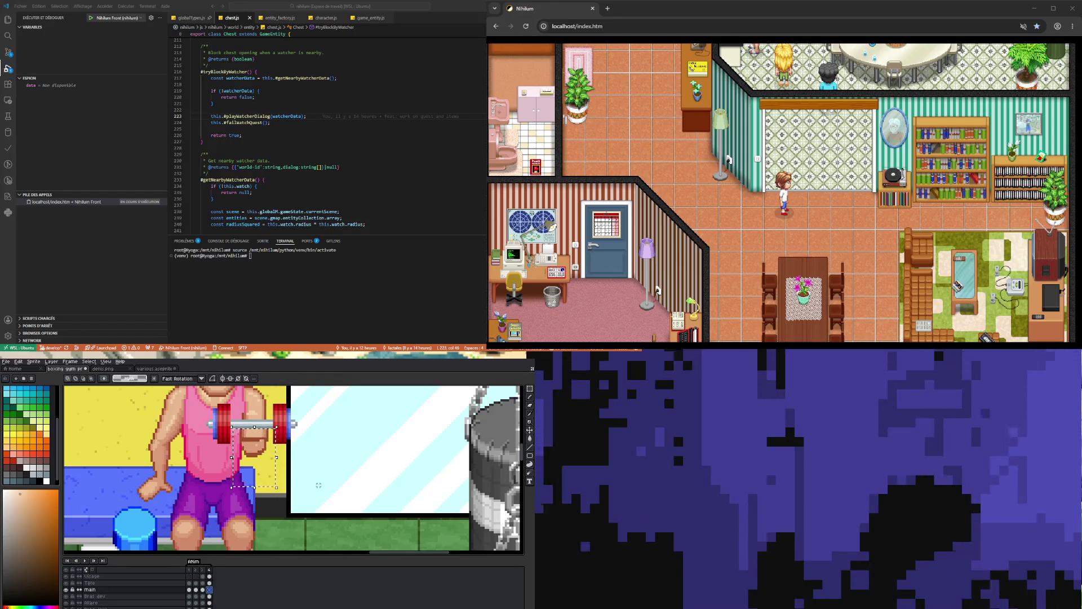
pyautogui.click(203, 590)
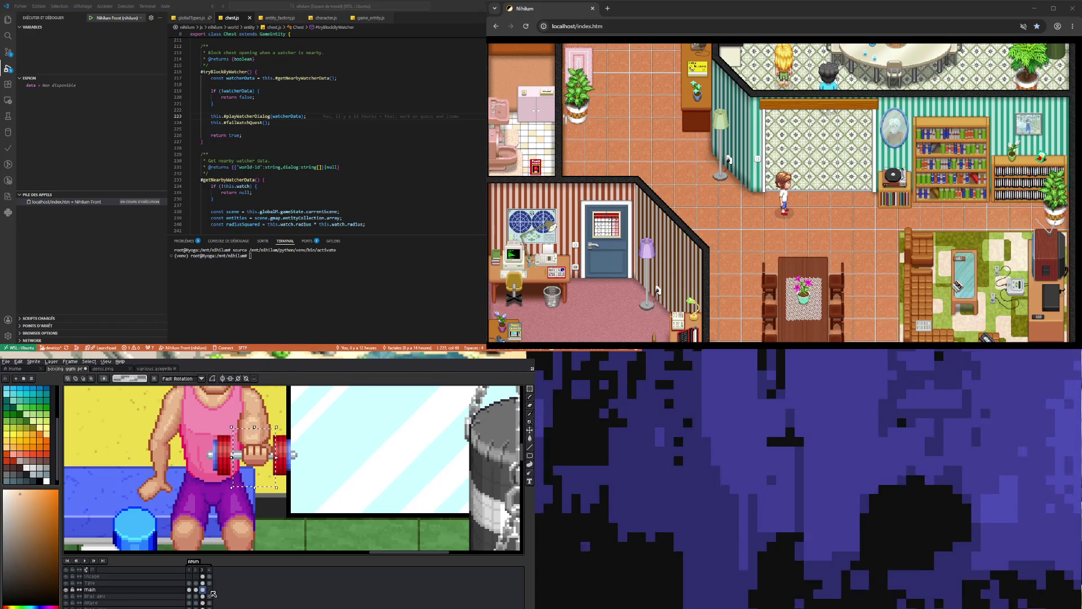
pyautogui.press('Right')
pyautogui.moveTo(262, 462); pyautogui.dragTo(262, 433)
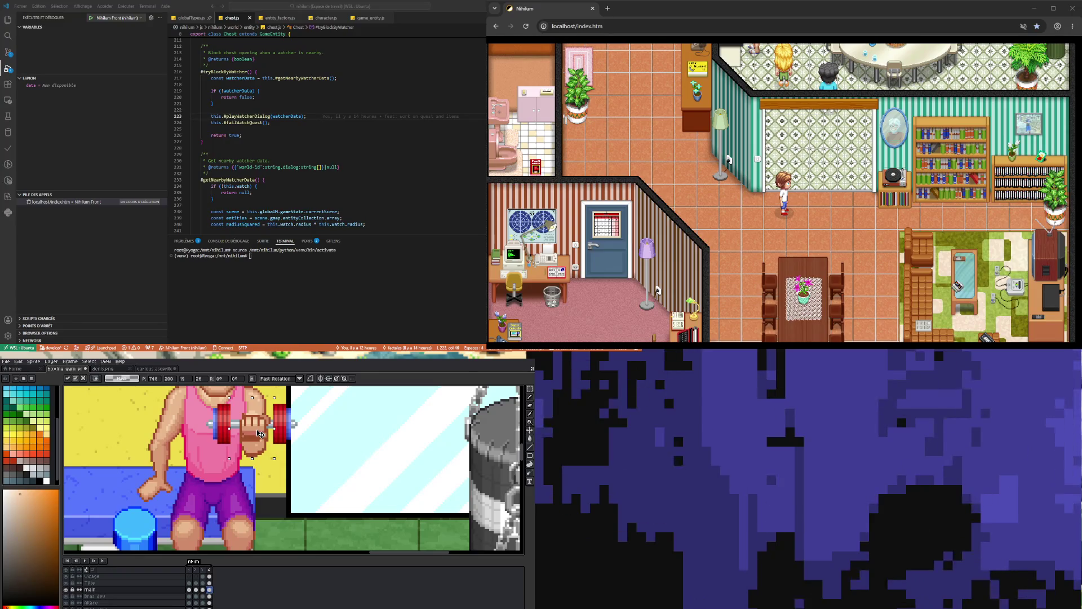
pyautogui.moveTo(262, 433)
pyautogui.mouseDown()
pyautogui.moveTo(262, 471)
pyautogui.moveTo(270, 433)
pyautogui.mouseUp()
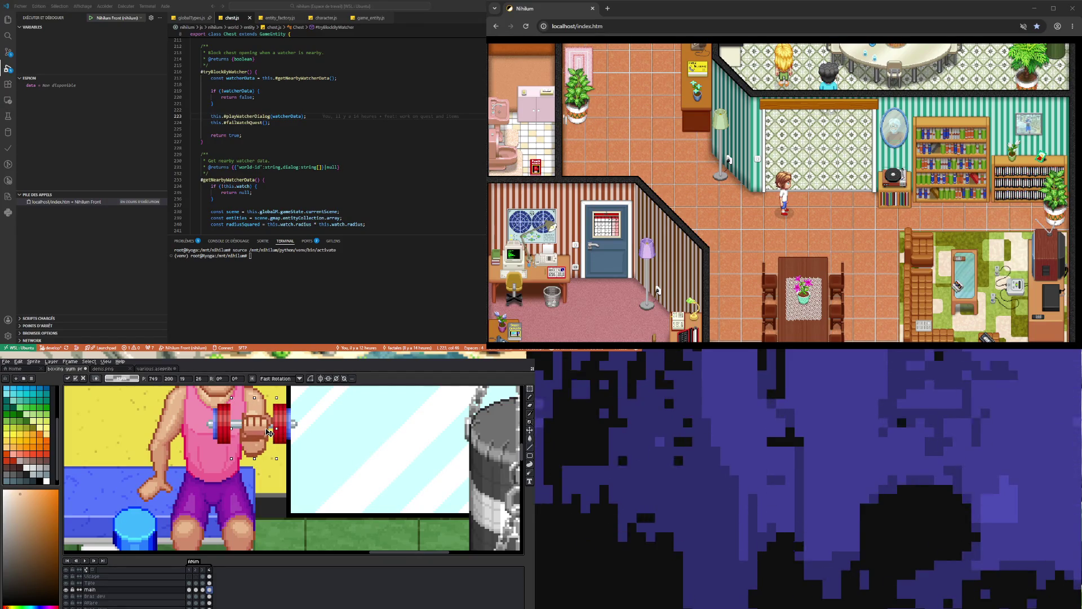
pyautogui.scroll(-3, 284, 489)
pyautogui.scroll(4, 284, 489)
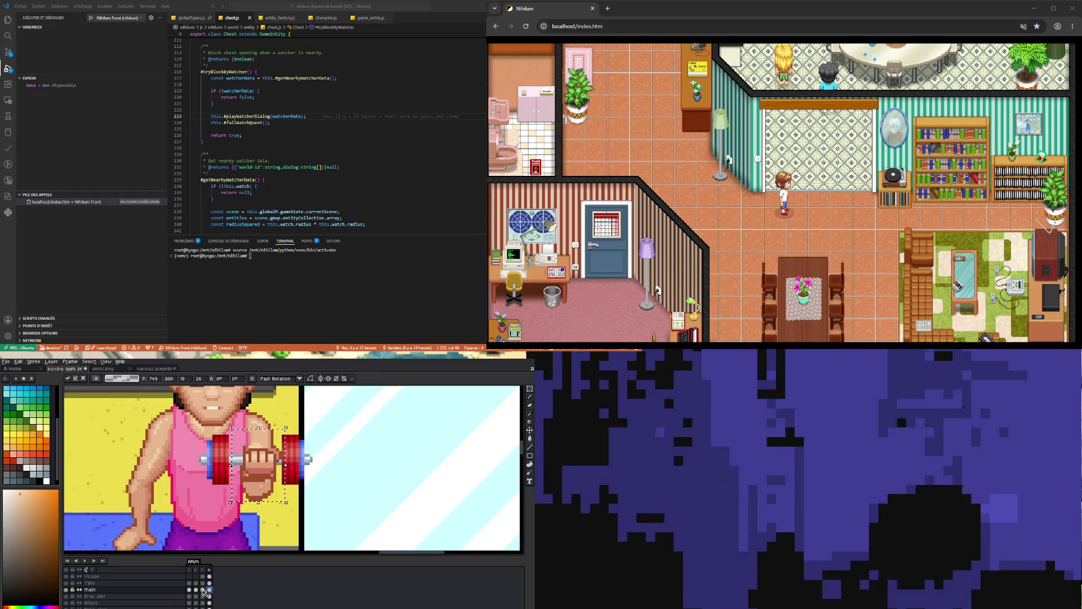
# Raise the fist and dumbbell a few more pixels in frame 4, then review frames 3 and 1.
pyautogui.press('Left')
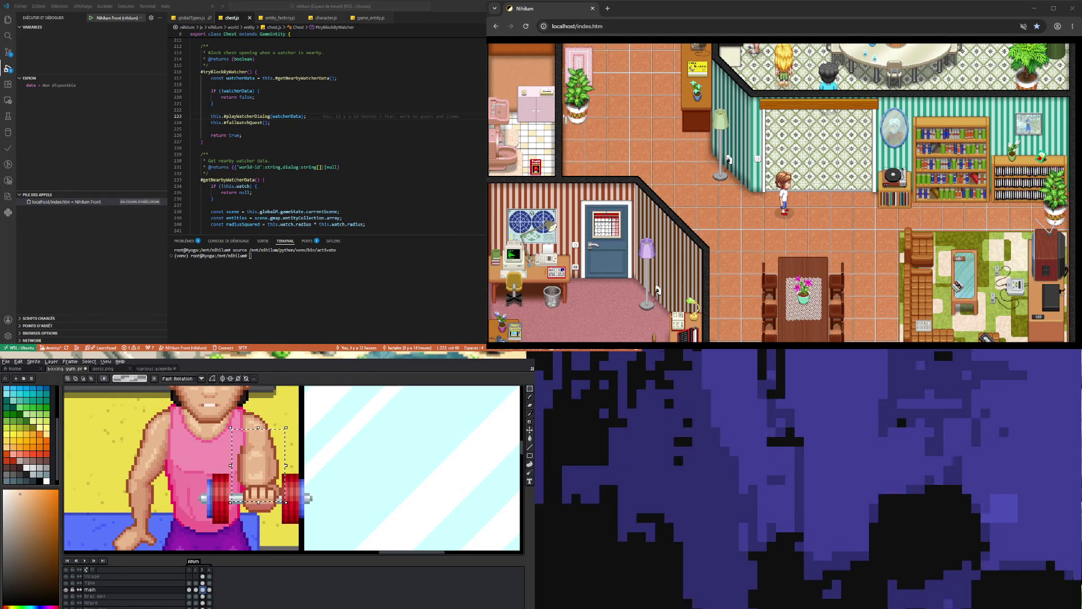
pyautogui.press('Right')
pyautogui.moveTo(229, 544); pyautogui.dragTo(233, 538)
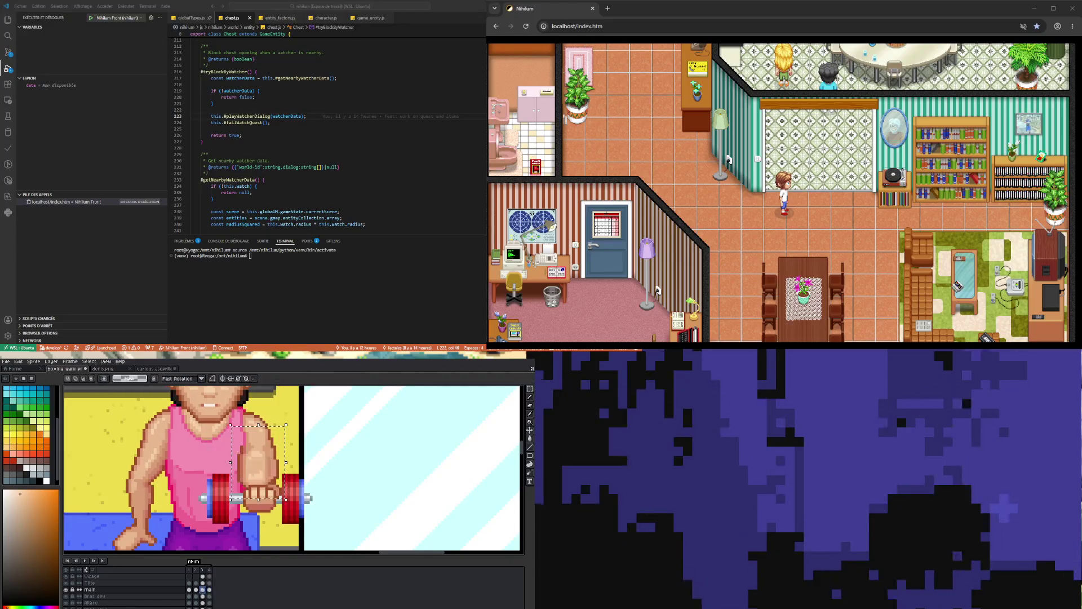
pyautogui.click(202, 589)
pyautogui.click(195, 590)
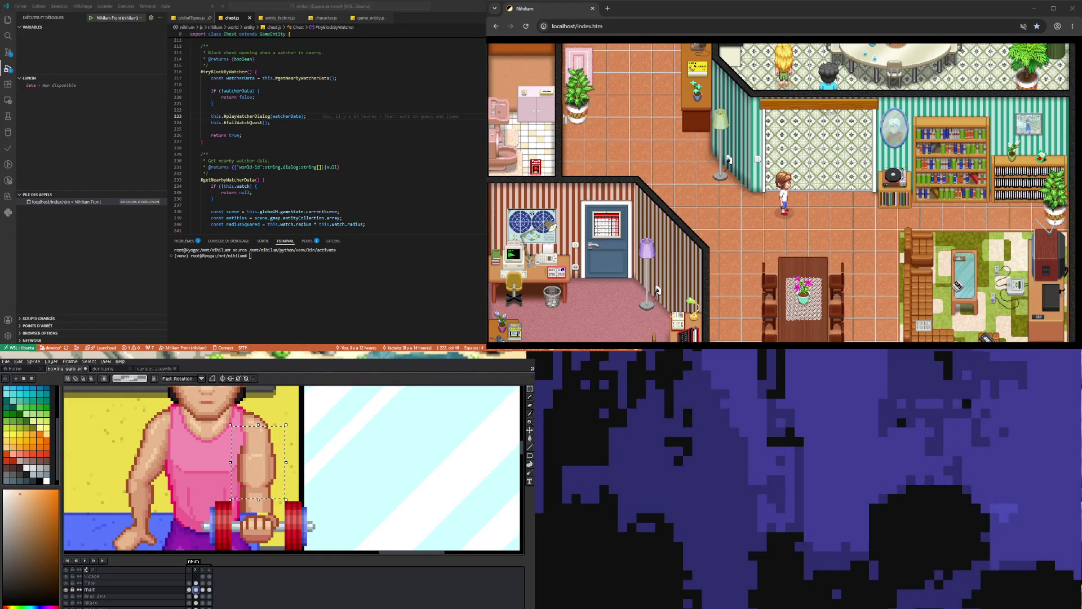
pyautogui.click(188, 589)
pyautogui.scroll(-1, 356, 438)
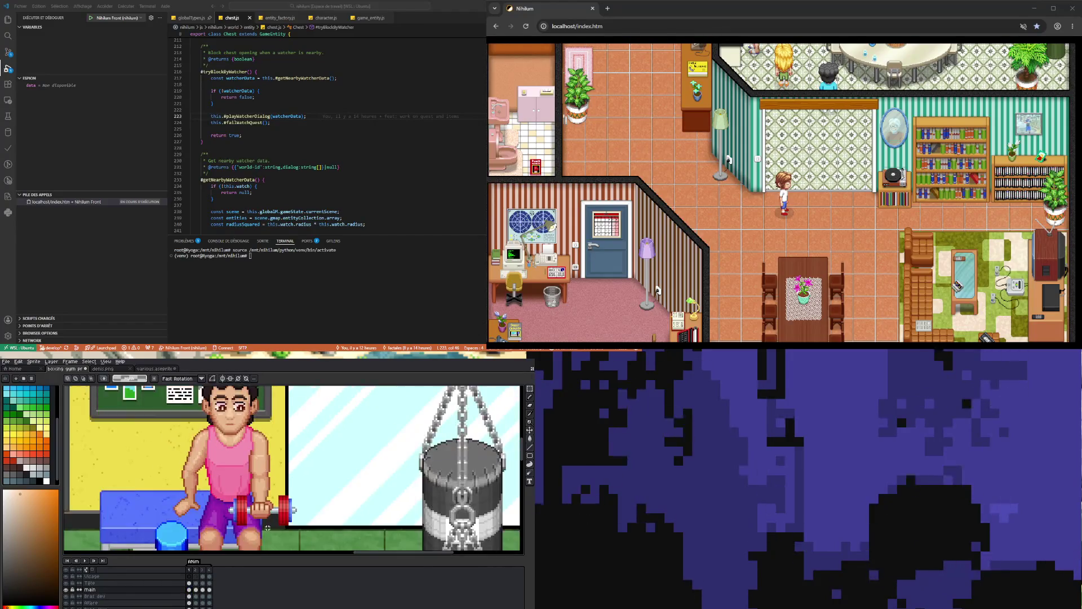
# Open the Bras dev cel in frame 2, zoom in on the forearm, and alternate Eyedropper and Pencil.
pyautogui.scroll(1, 369, 464)
pyautogui.click(195, 589)
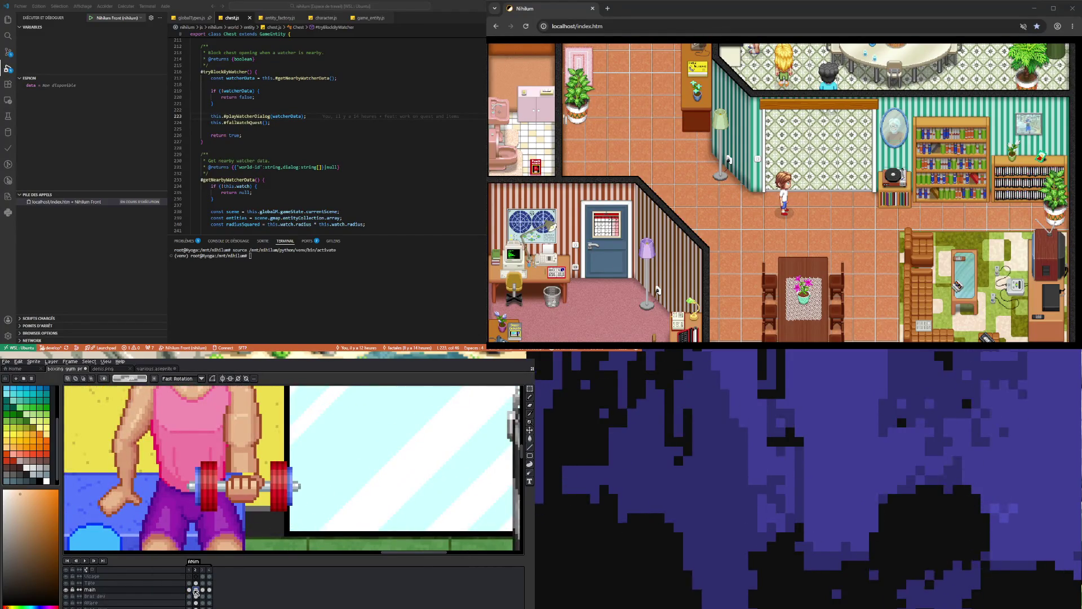
pyautogui.click(196, 597)
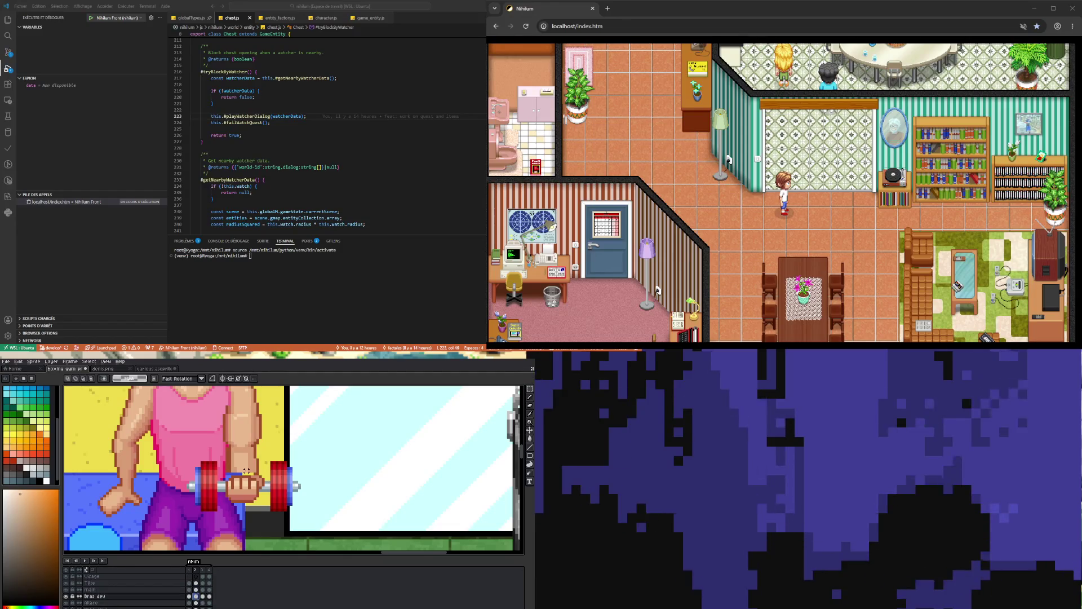
pyautogui.scroll(1, 261, 470)
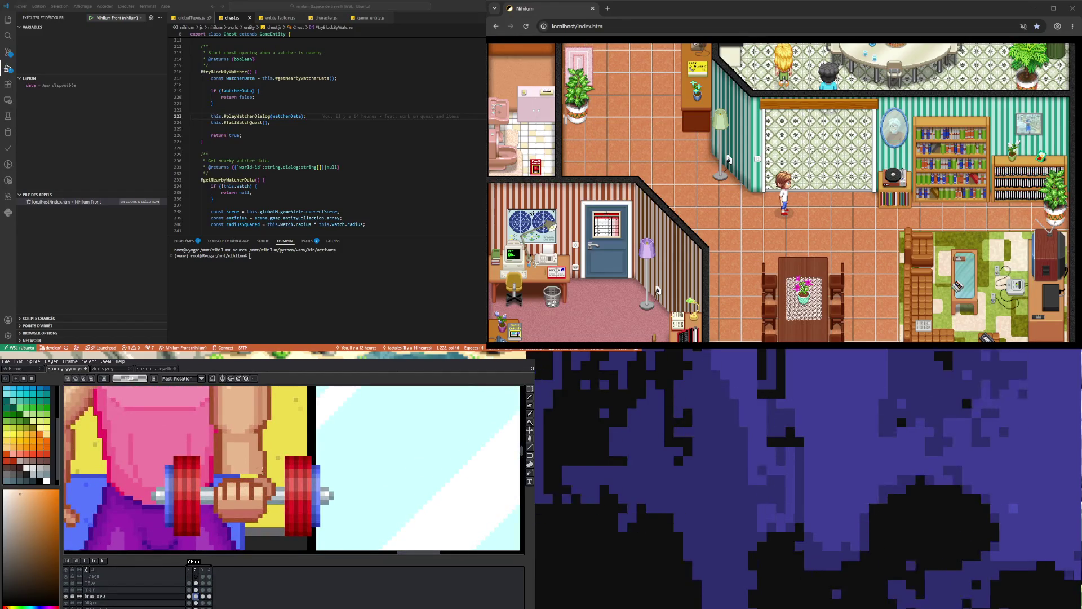
pyautogui.scroll(-1, 261, 470)
pyautogui.press('i')
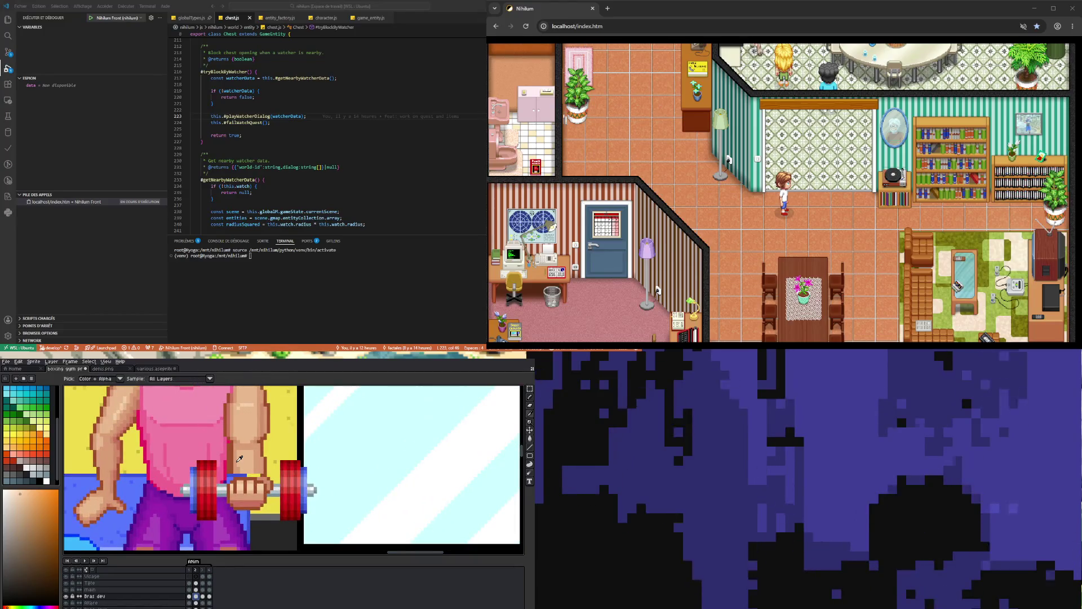
pyautogui.scroll(-3, 239, 459)
pyautogui.scroll(2, 244, 454)
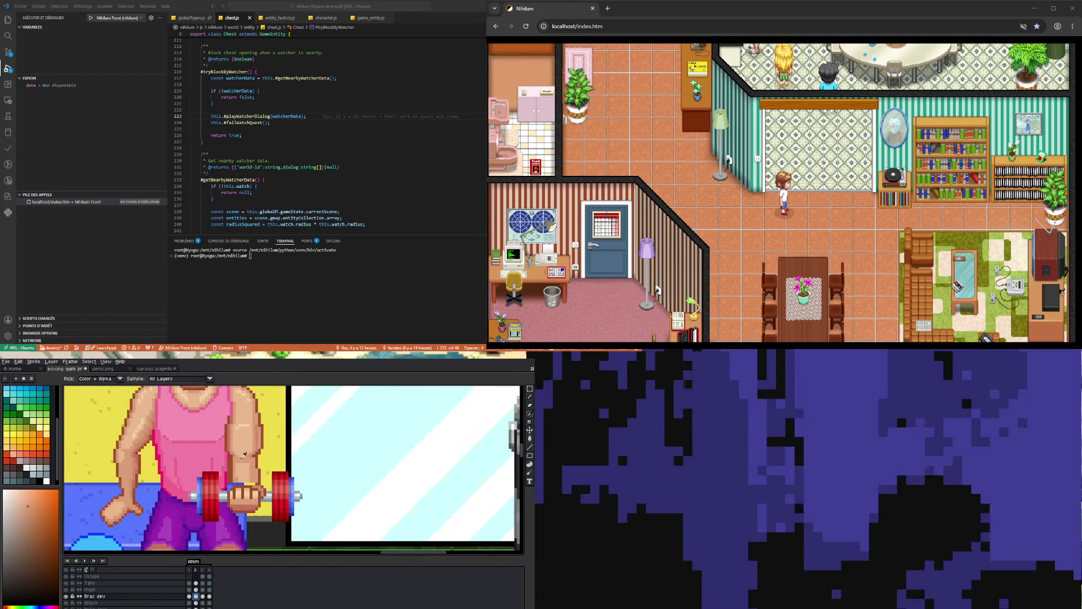
pyautogui.scroll(2, 244, 454)
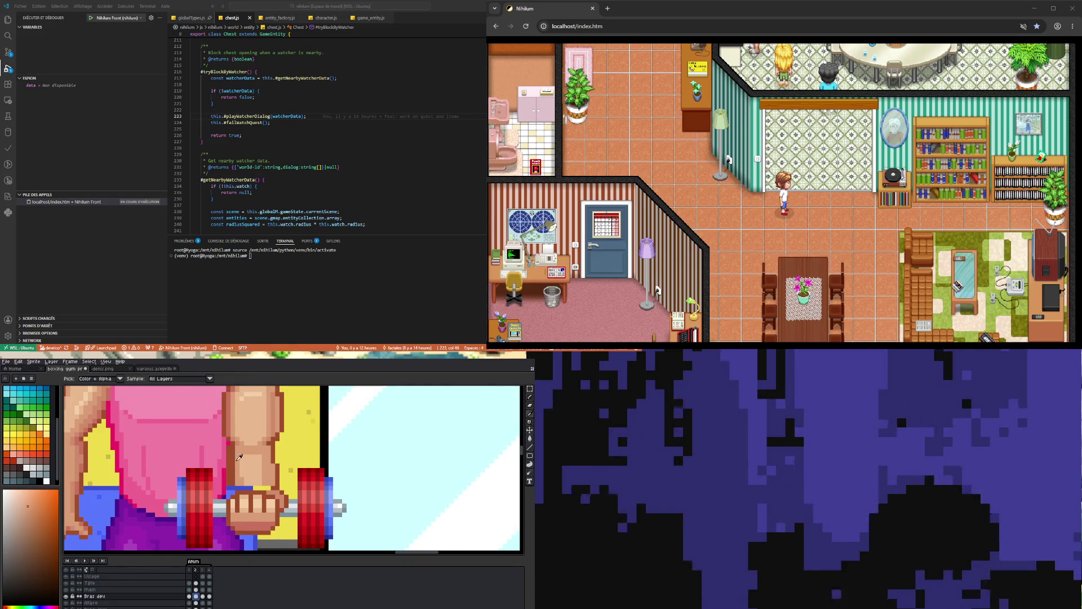
pyautogui.press('b')
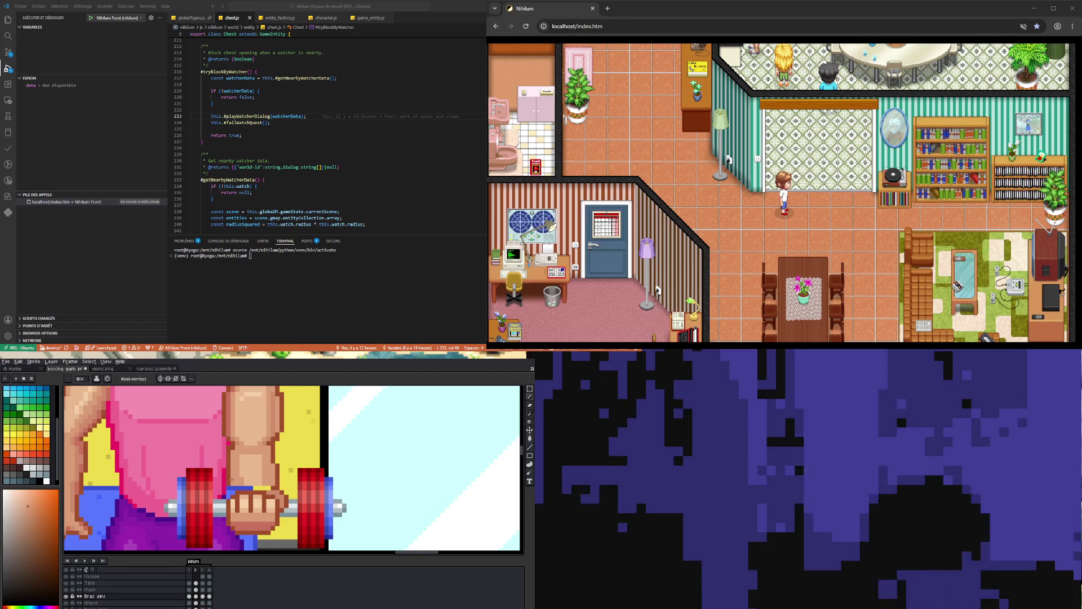
pyautogui.press('i')
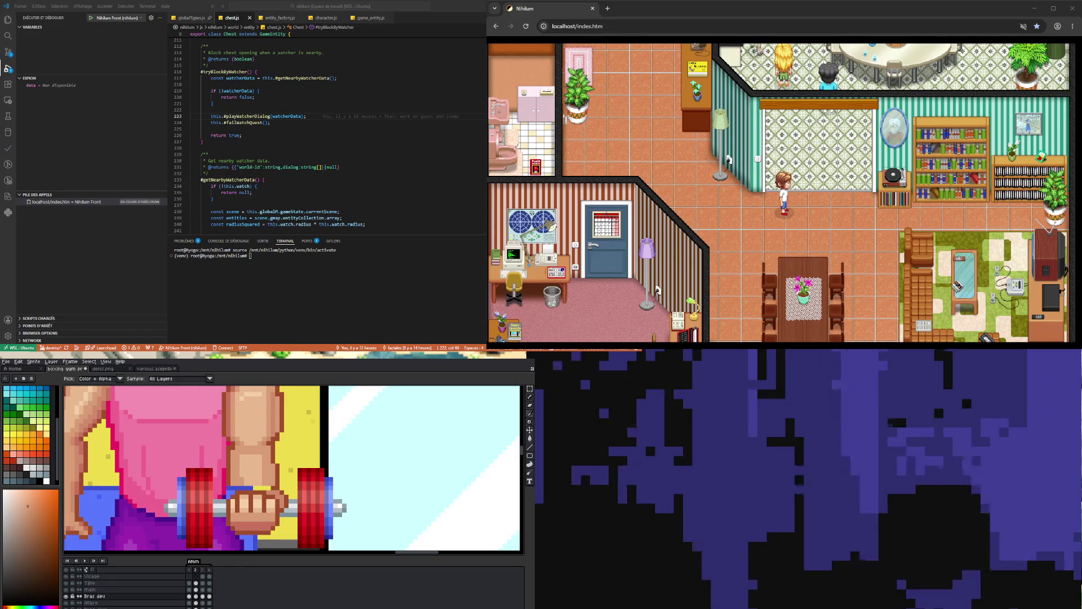
# Marquee the fist and dumbbell in frame 2 of Bras dev and transform them with Ctrl+T.
pyautogui.press('m')
pyautogui.click(189, 596)
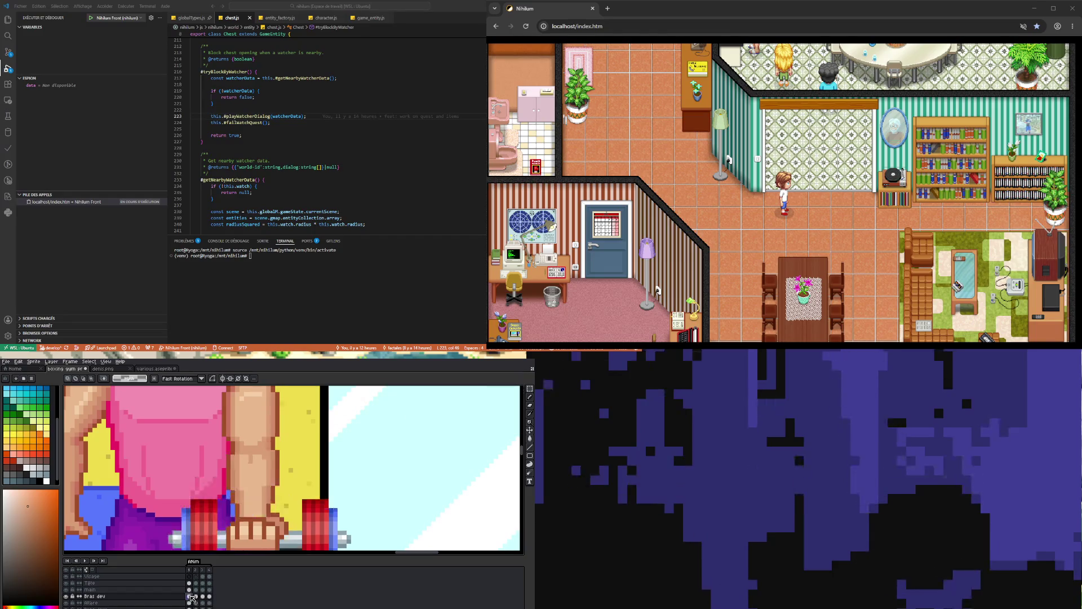
pyautogui.click(197, 597)
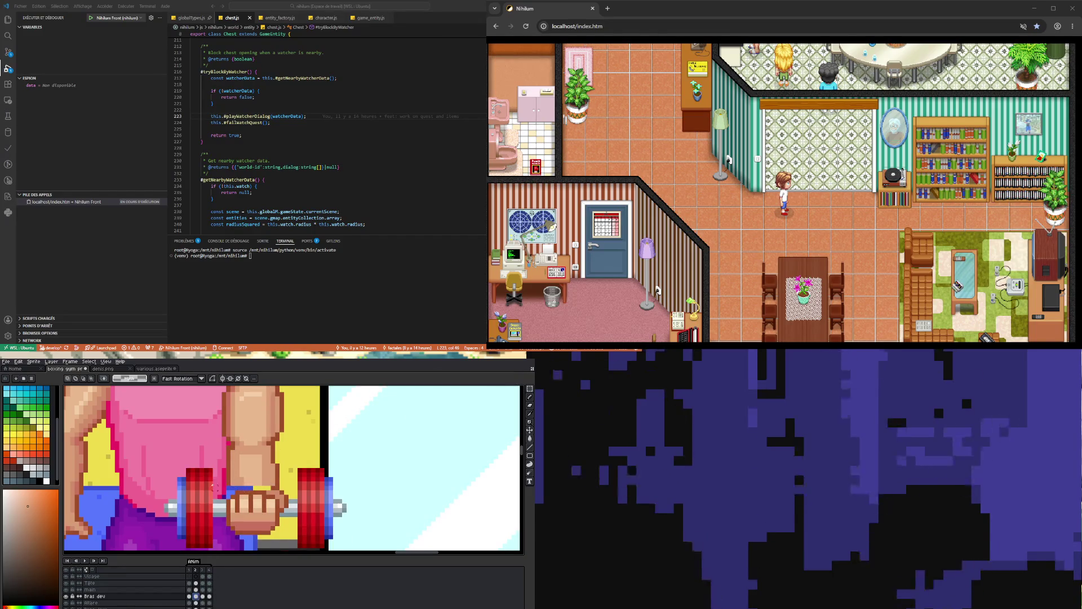
pyautogui.moveTo(218, 467); pyautogui.dragTo(345, 547)
pyautogui.hotkey('ctrl', 't')
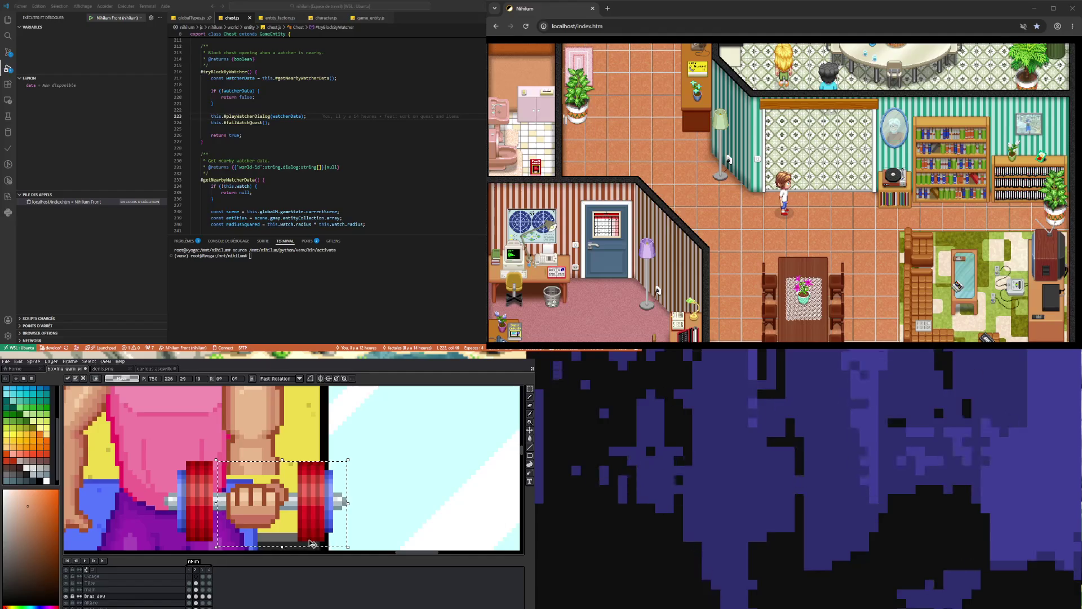
pyautogui.click(196, 602)
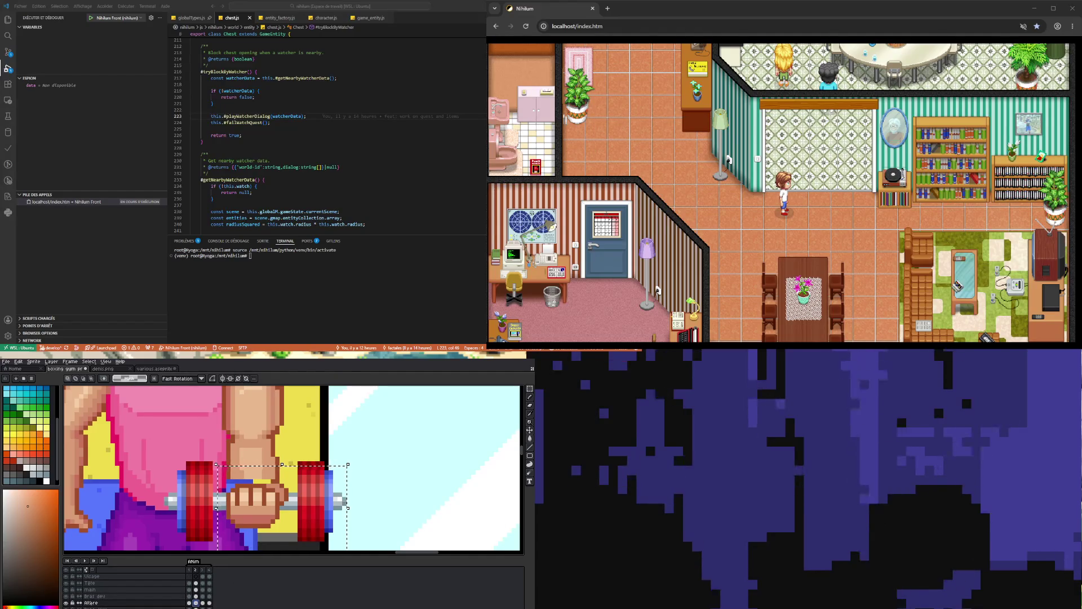
# Check the pose in frames 3 and 4 on main, then return to frame 1 and deselect.
pyautogui.keyDown('ctrl'); pyautogui.click(276, 486); pyautogui.keyUp('ctrl')
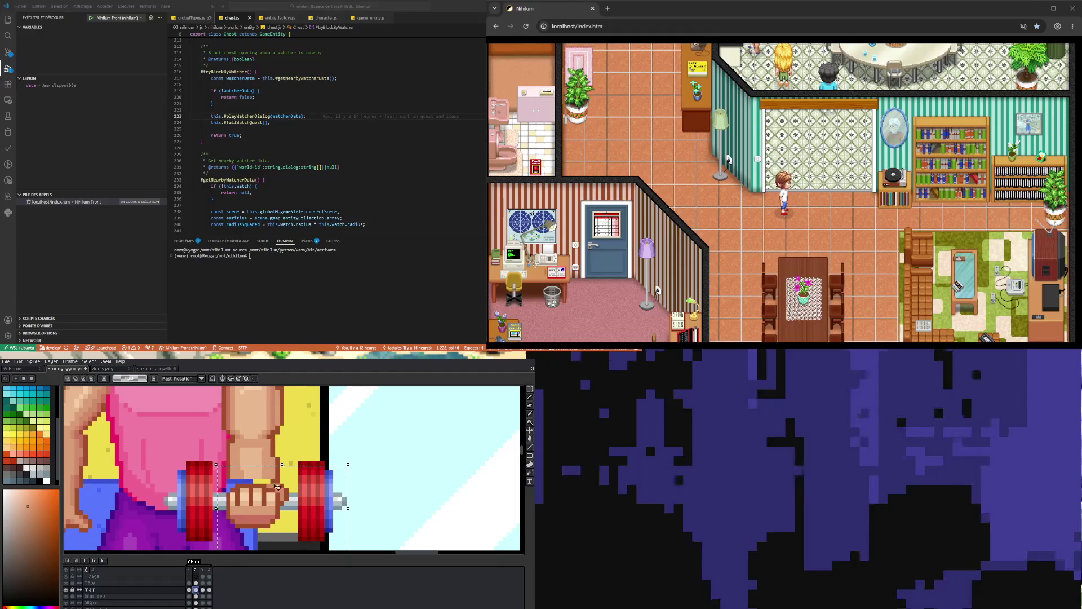
pyautogui.press('.')
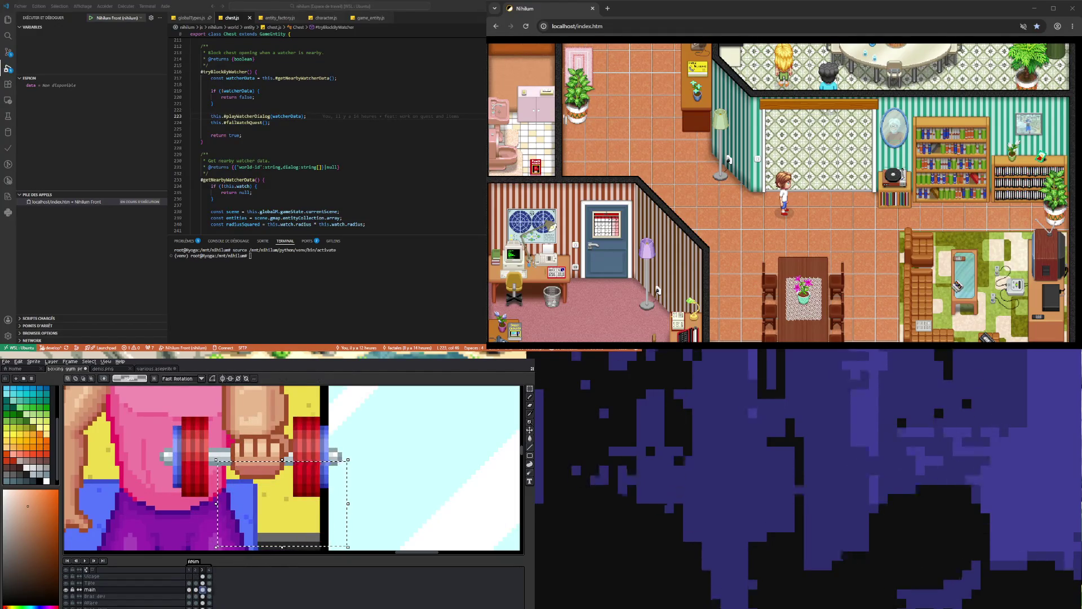
pyautogui.press('.')
pyautogui.scroll(-3, 223, 485)
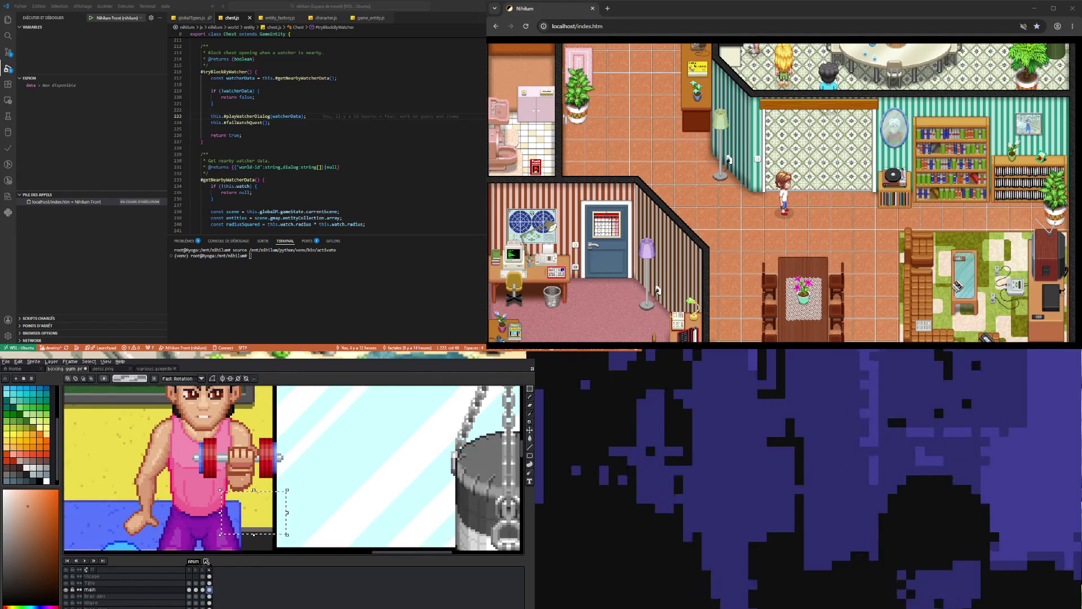
pyautogui.click(189, 589)
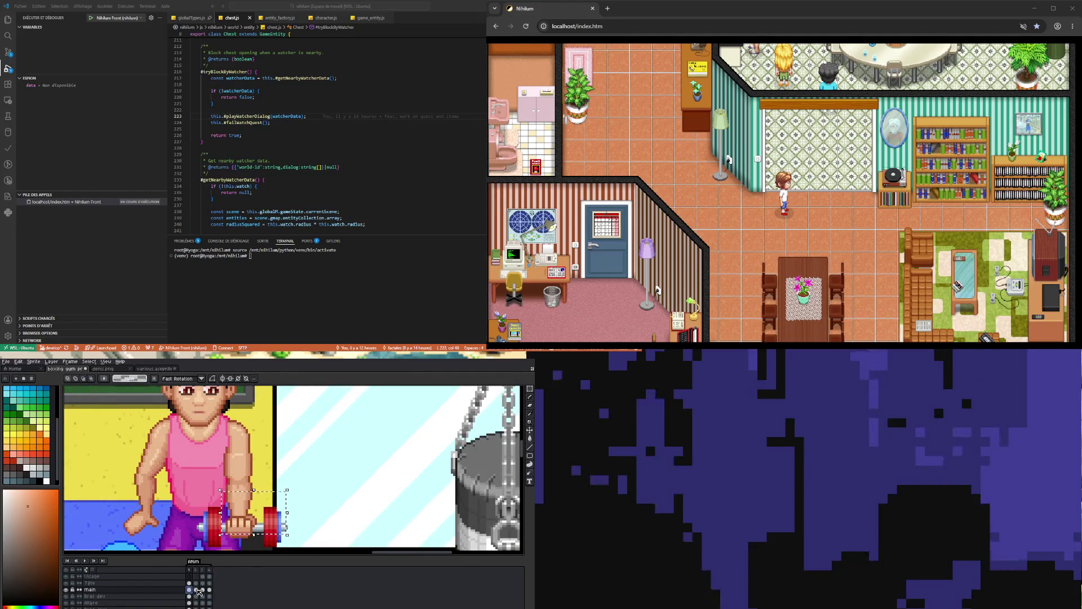
pyautogui.press('-')
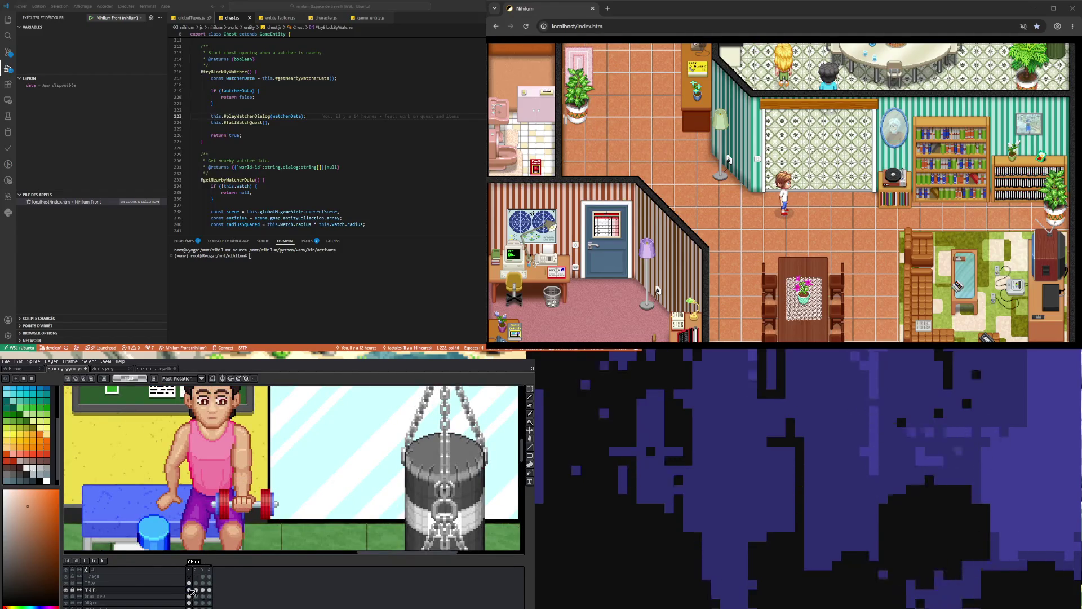
# Shift the Altère dumbbell about 3 px left in frame 1 and compare with frame 2.
pyautogui.click(189, 603)
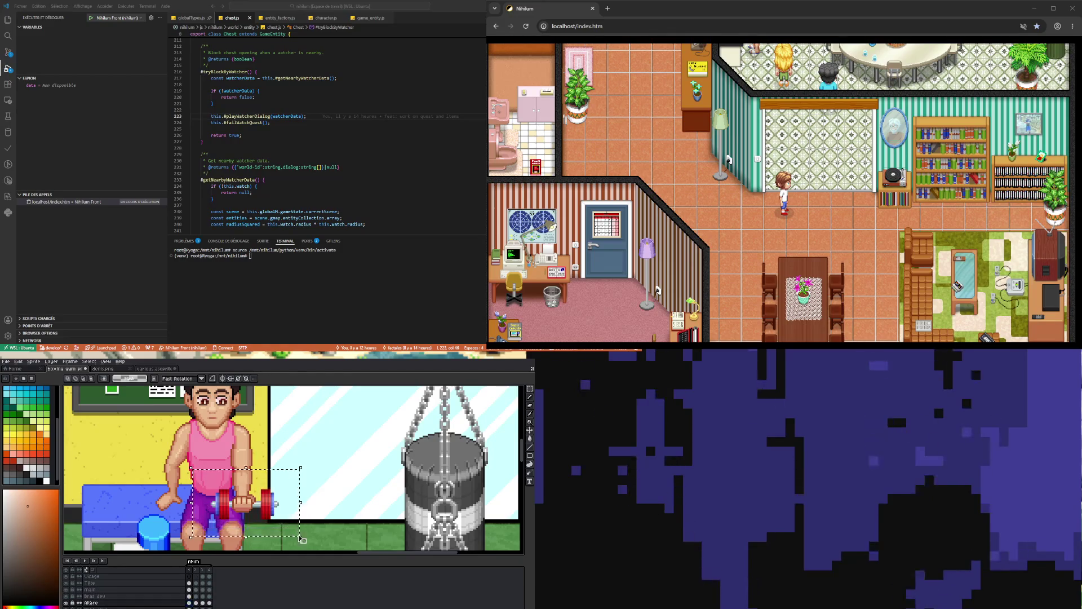
pyautogui.moveTo(302, 540); pyautogui.dragTo(301, 539)
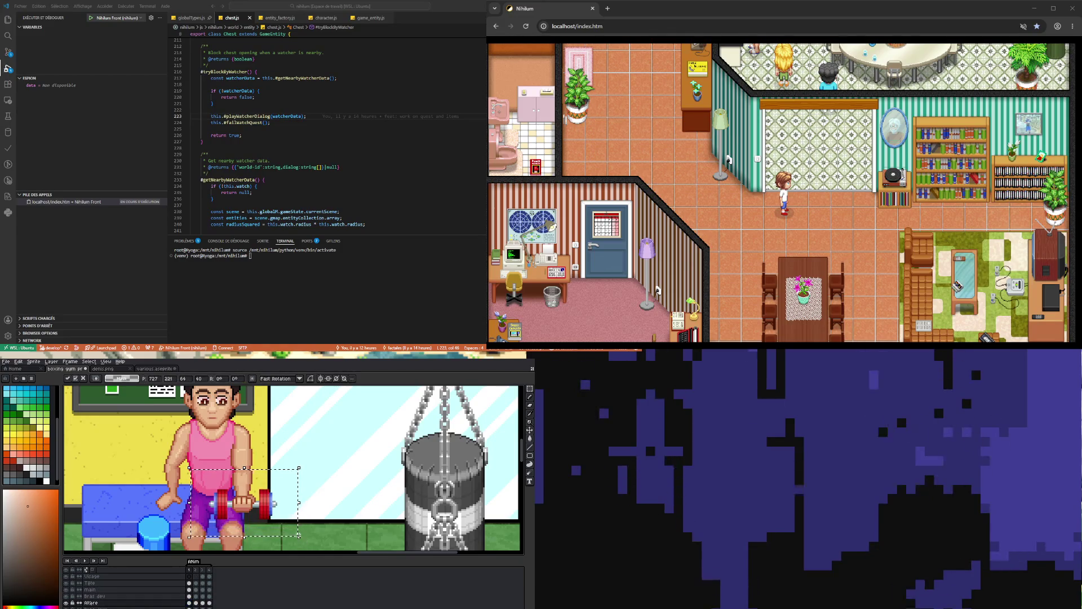
pyautogui.click(195, 603)
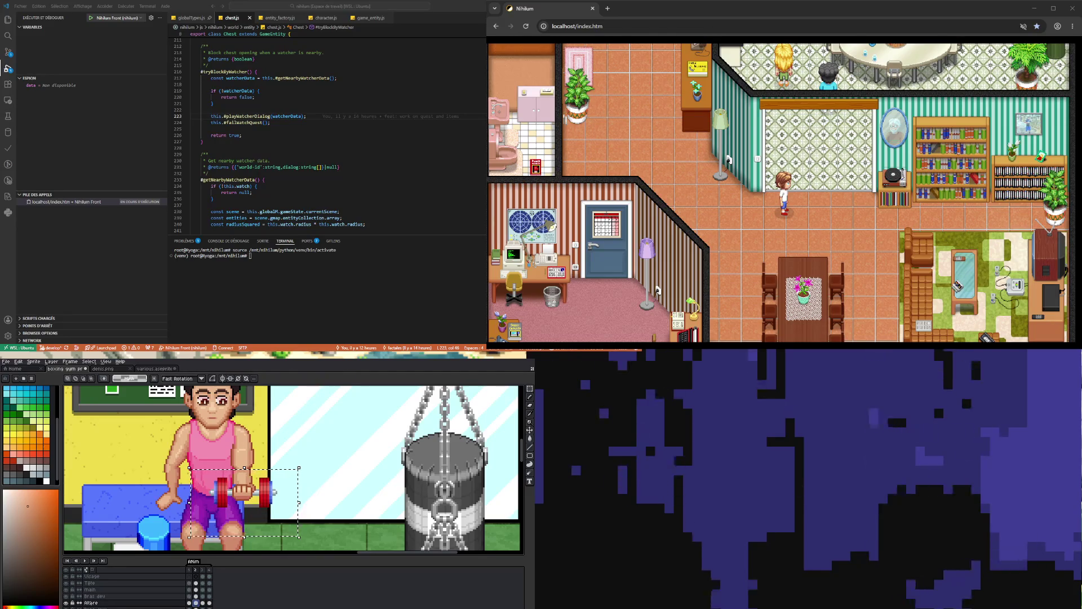
pyautogui.click(189, 602)
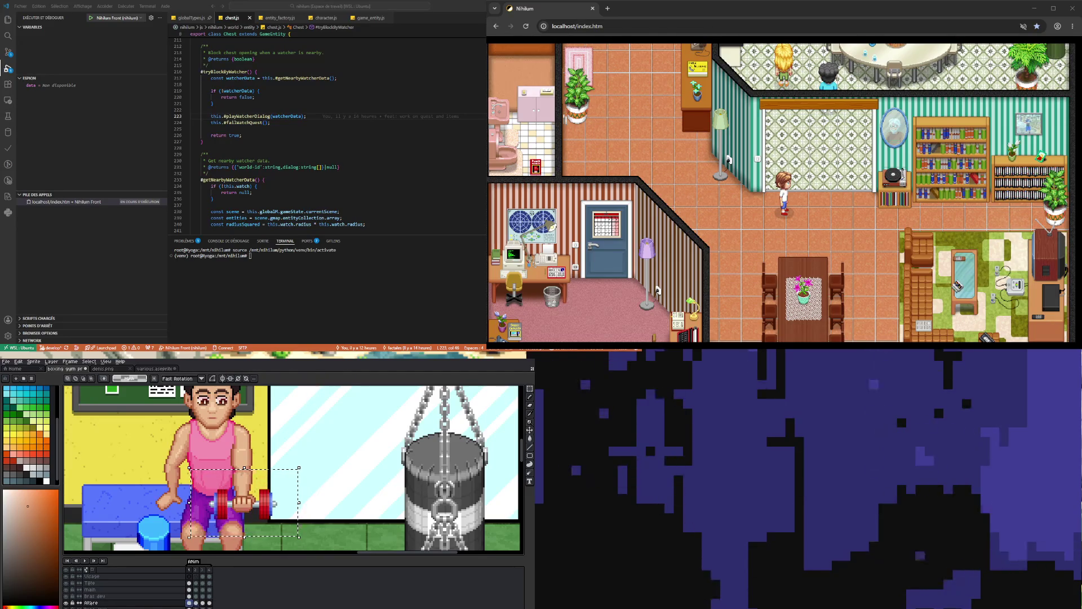
pyautogui.click(195, 603)
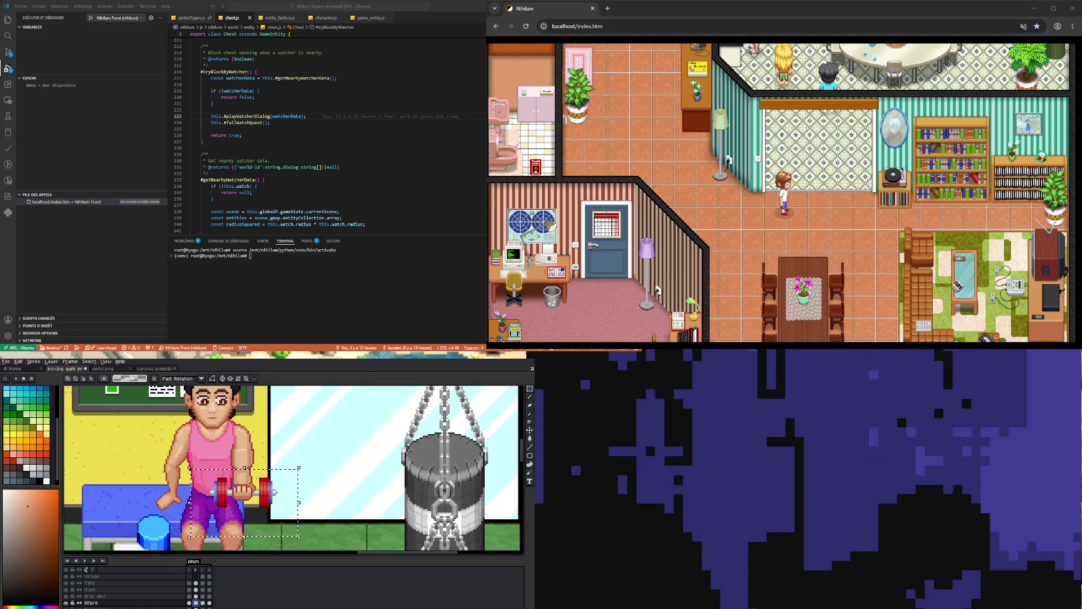
# Nudge the torso and raised dumbbell 2 px right in frame 4, then deselect and view frame 1.
pyautogui.click(202, 602)
pyautogui.moveTo(179, 420); pyautogui.dragTo(317, 529)
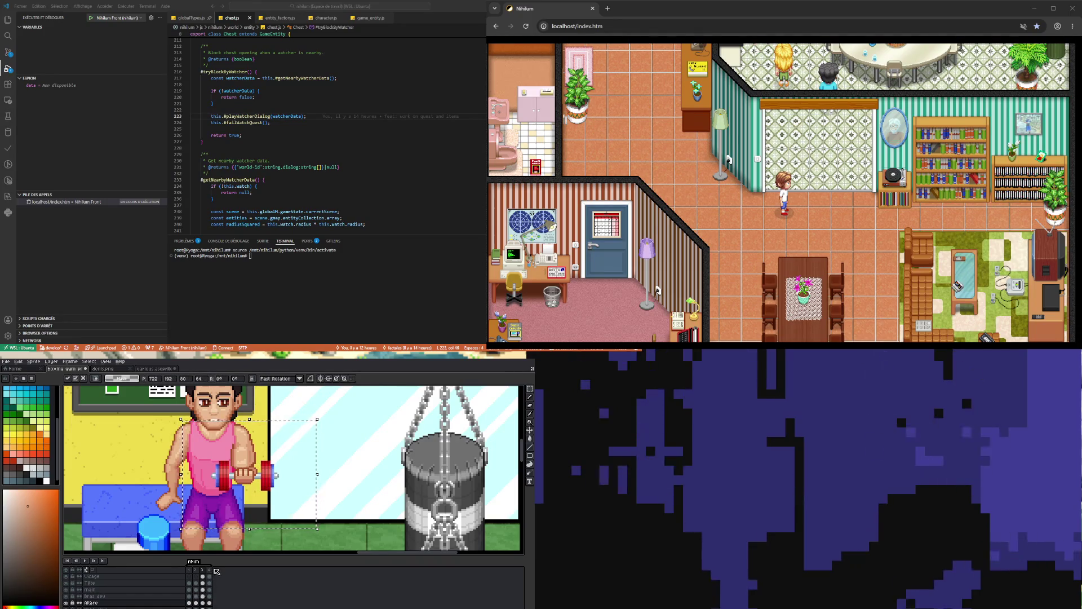
pyautogui.click(210, 603)
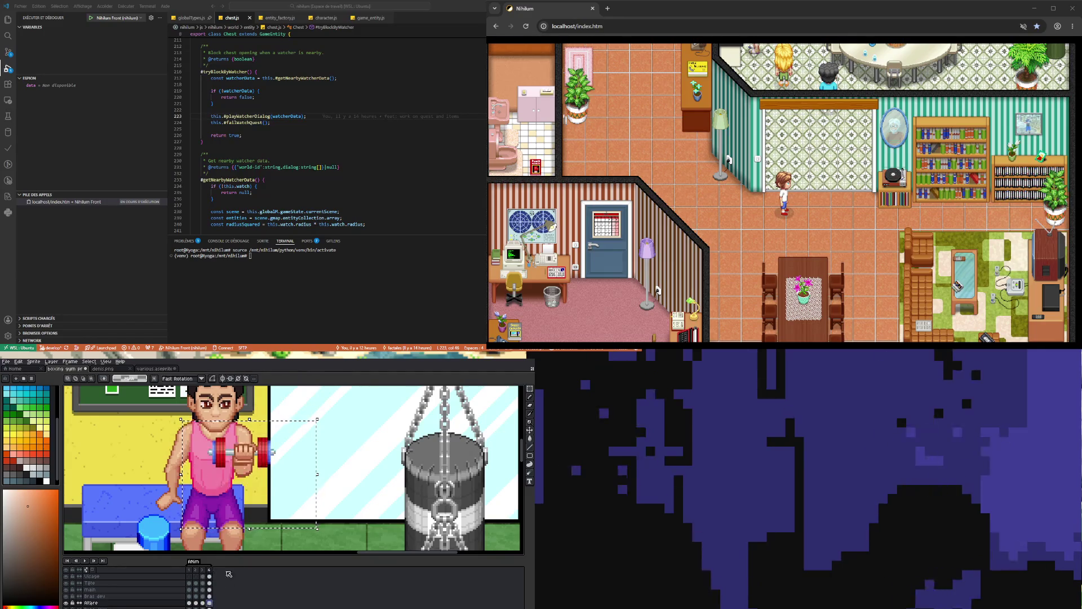
pyautogui.press('Right')
pyautogui.press('Right')
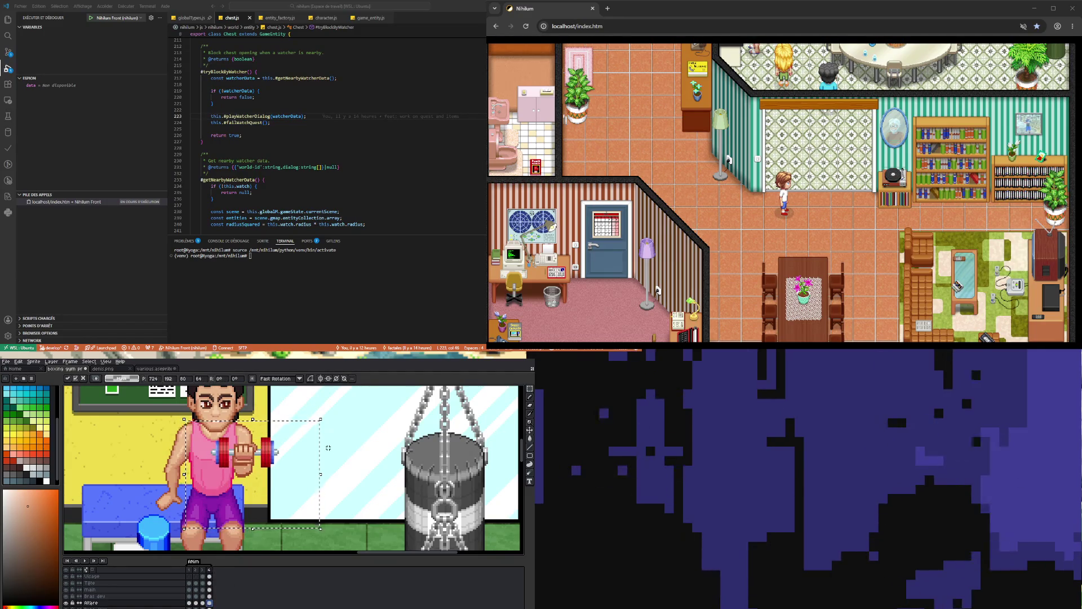
pyautogui.hotkey('ctrl', 'd')
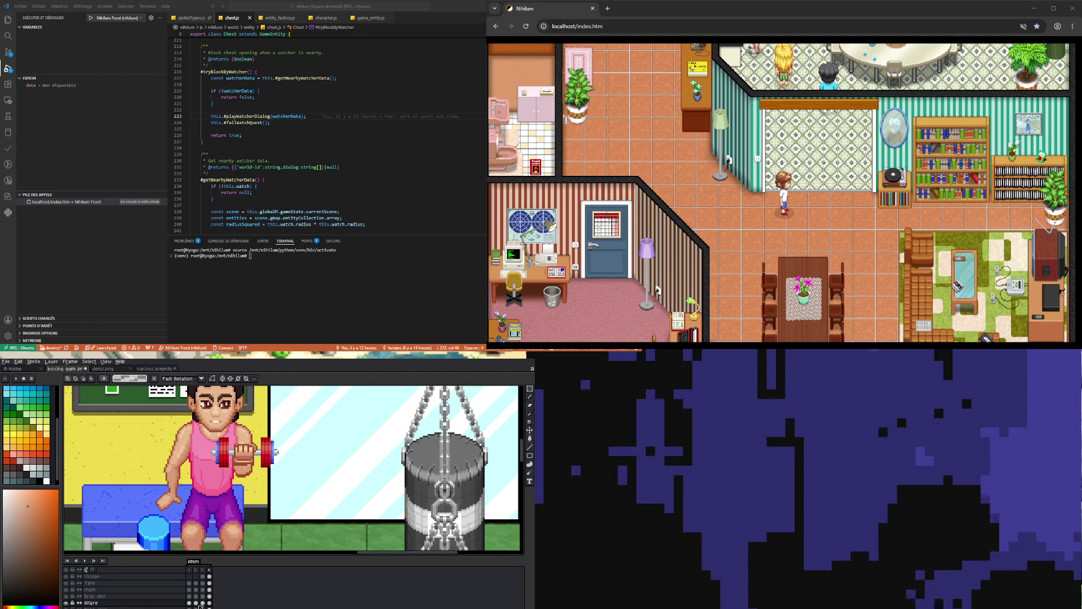
pyautogui.click(190, 603)
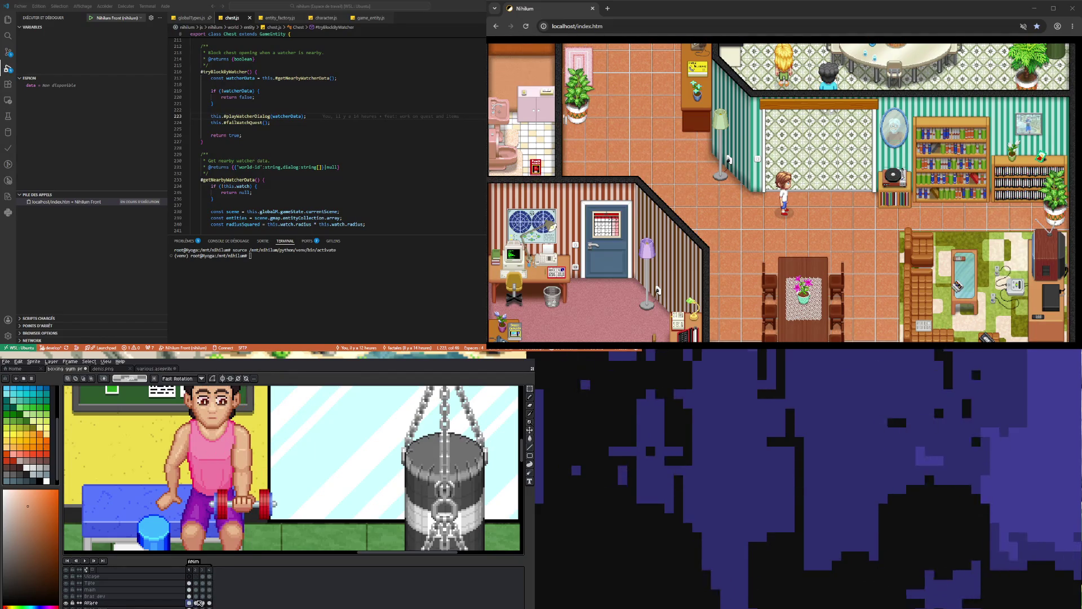
# Zoom in on frame 2 of Bras dev and nudge the forearm pixels down one pixel.
pyautogui.click(196, 596)
pyautogui.scroll(2, 256, 488)
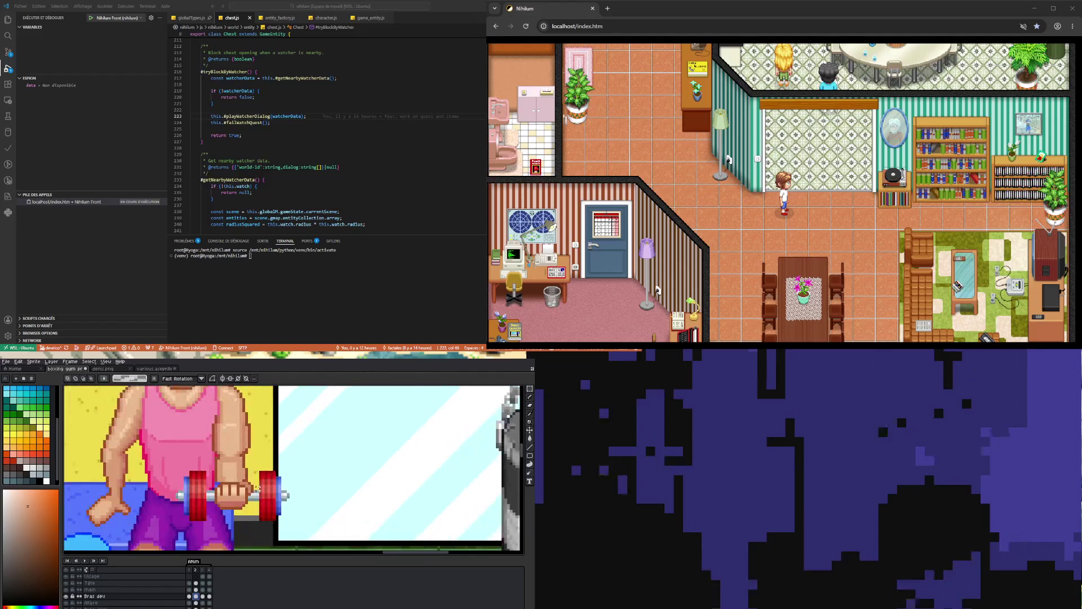
pyautogui.scroll(1, 256, 488)
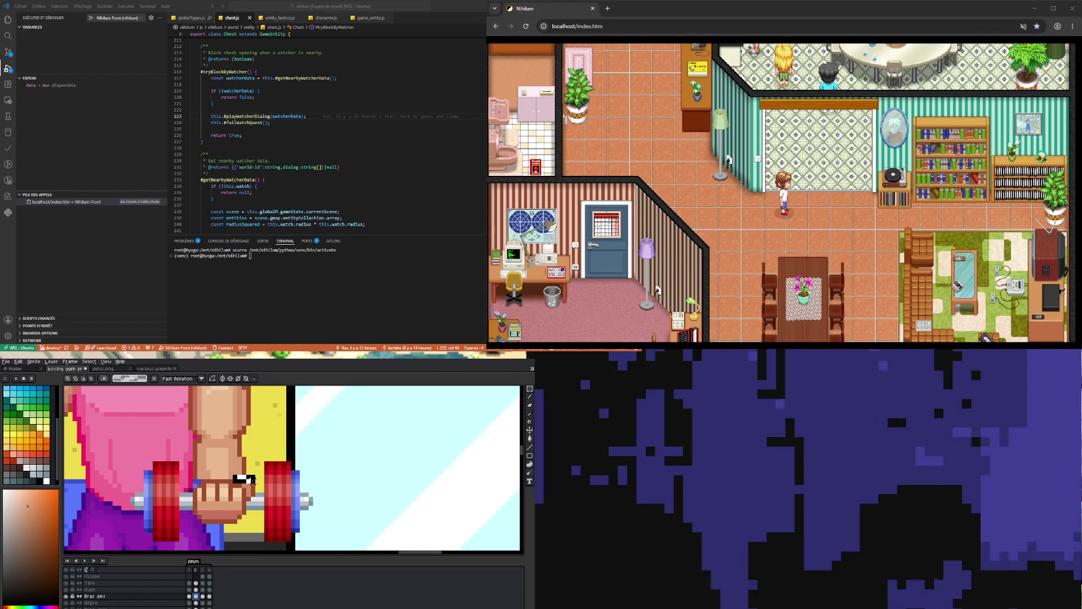
pyautogui.scroll(1, 271, 489)
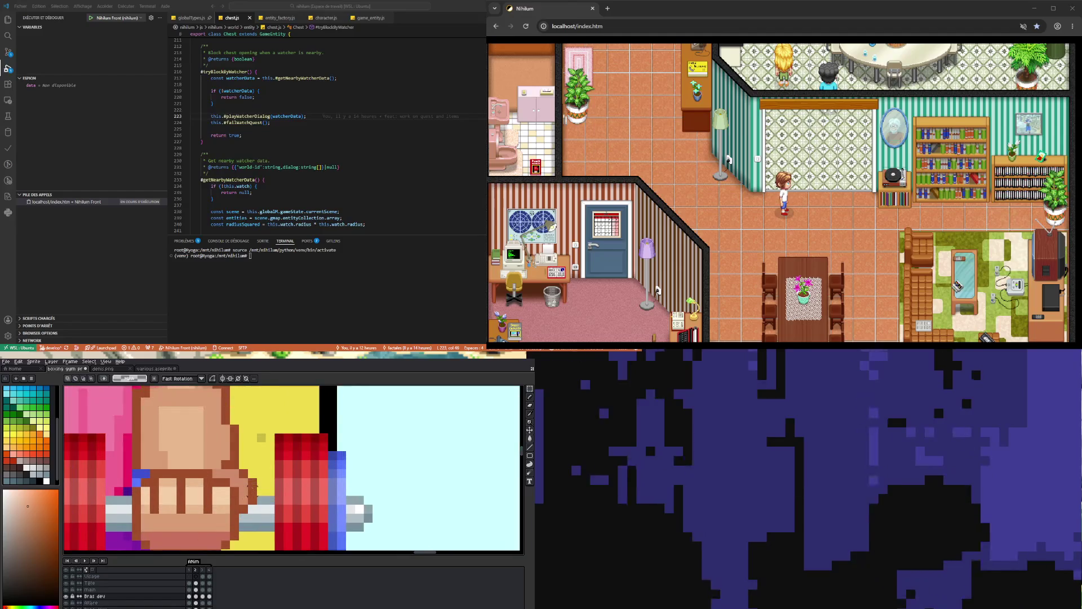
pyautogui.press('Down')
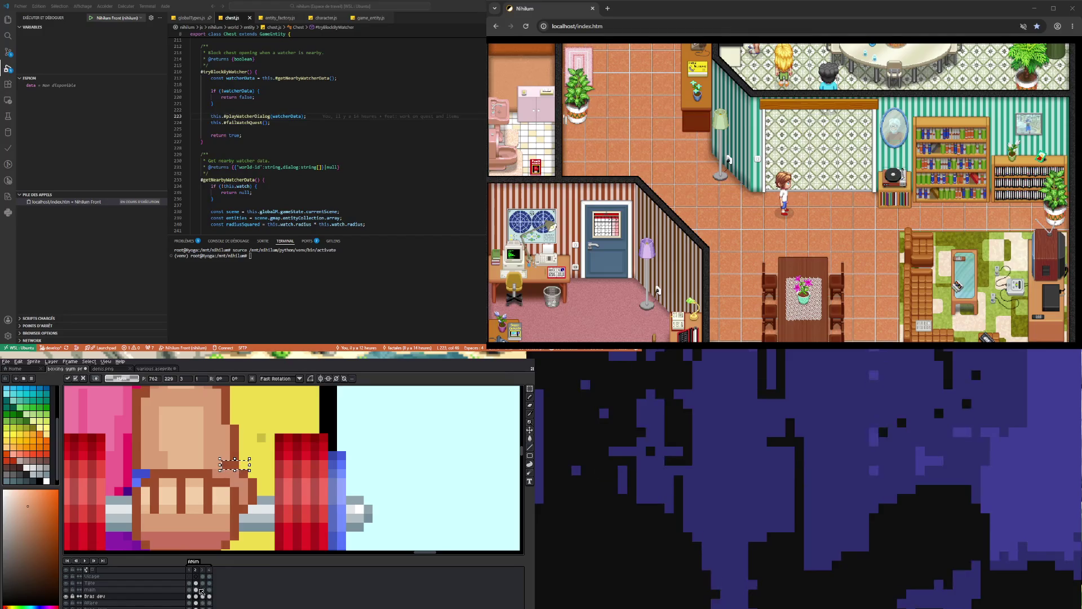
# On the main layer in frame 2, marquee a 3x8 strip beside the fist, then deselect it.
pyautogui.click(199, 589)
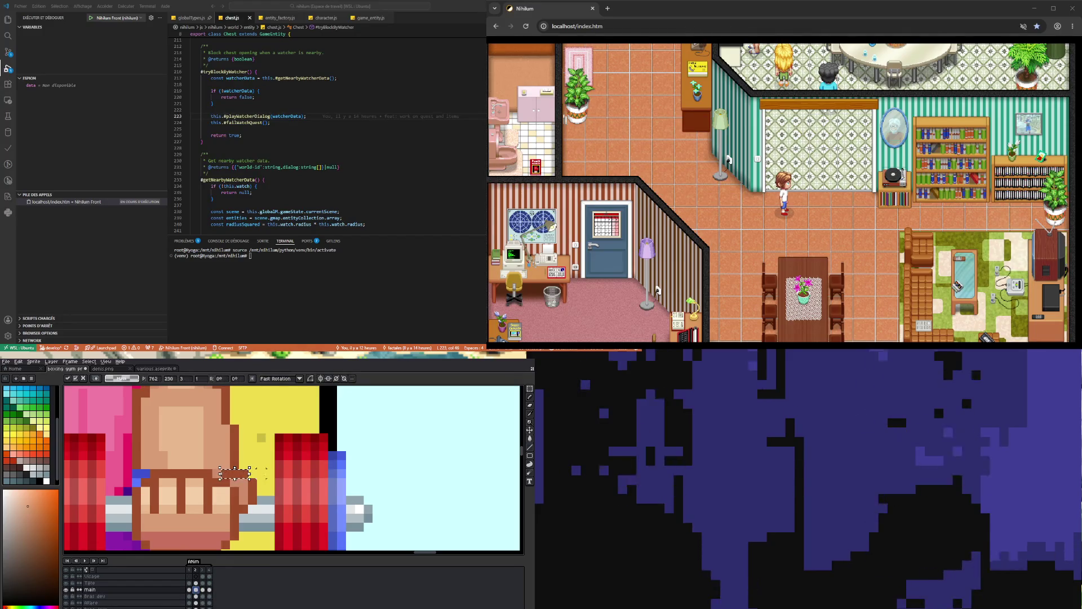
pyautogui.moveTo(237, 467); pyautogui.dragTo(267, 541)
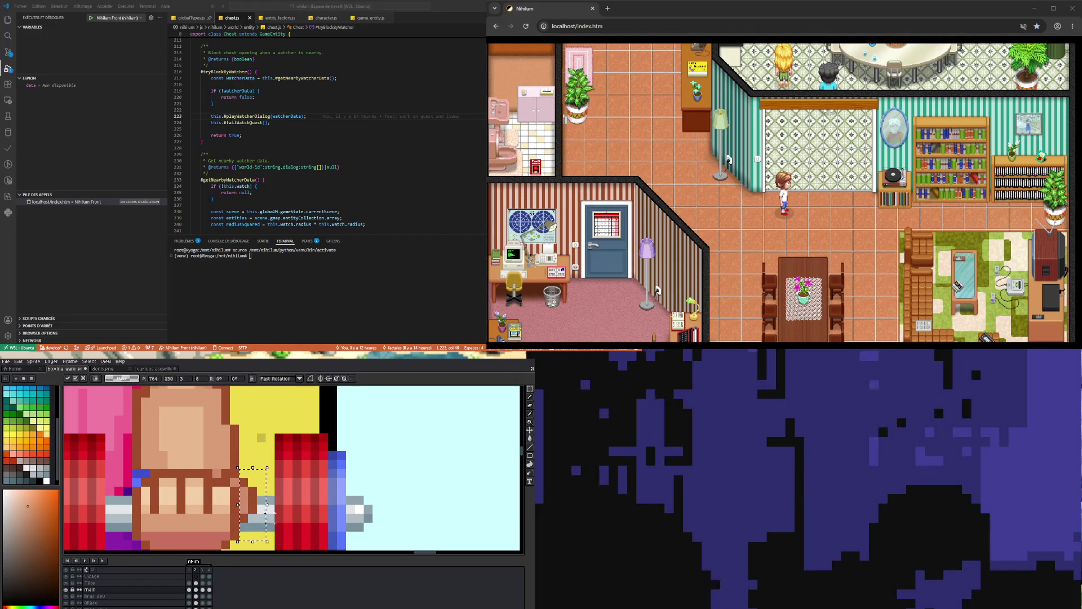
pyautogui.hotkey('ctrl', 'd')
pyautogui.scroll(-3, 273, 462)
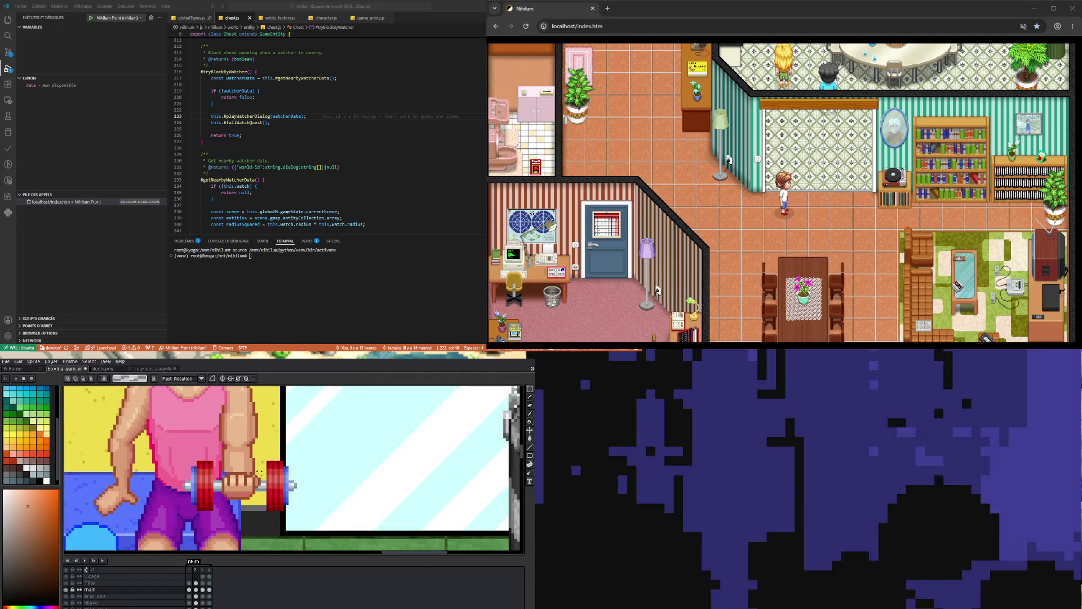
pyautogui.scroll(2, 259, 472)
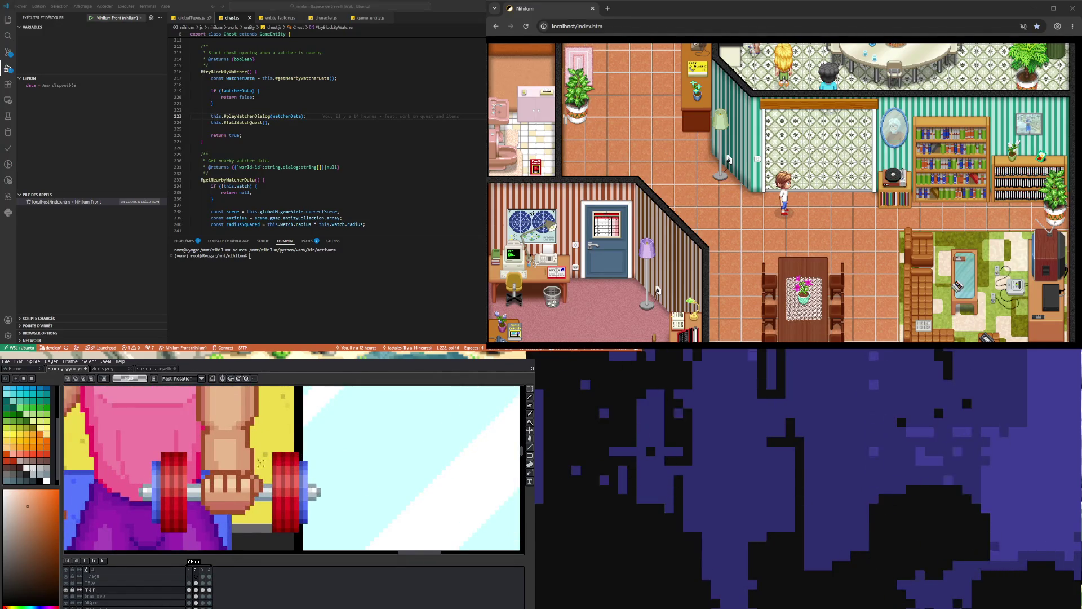
pyautogui.scroll(2, 260, 471)
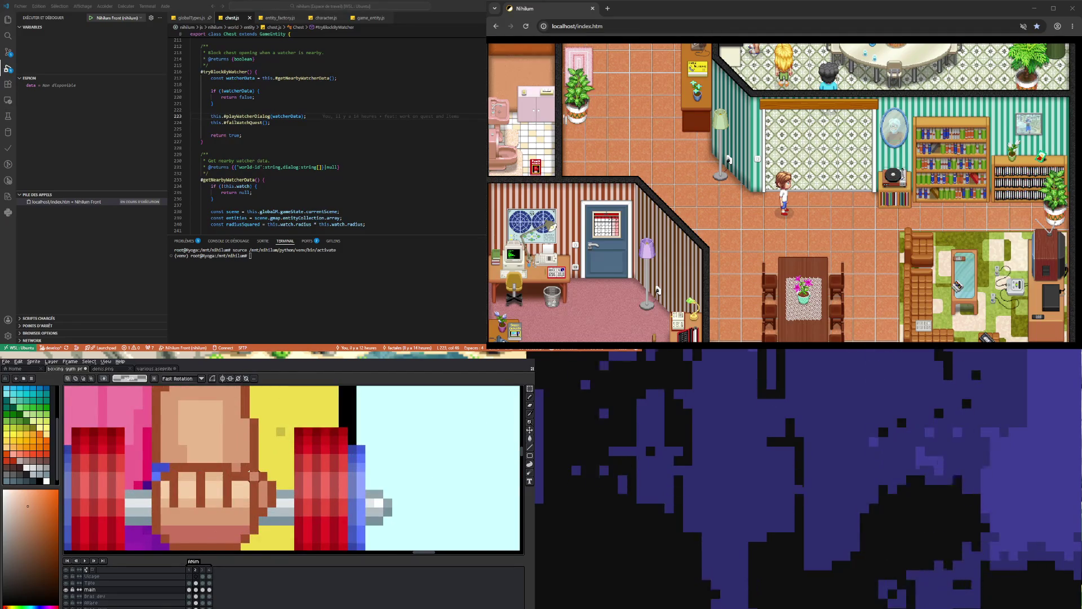
# Switch to the pencil and zoom around the fist to inspect the join.
pyautogui.press('b')
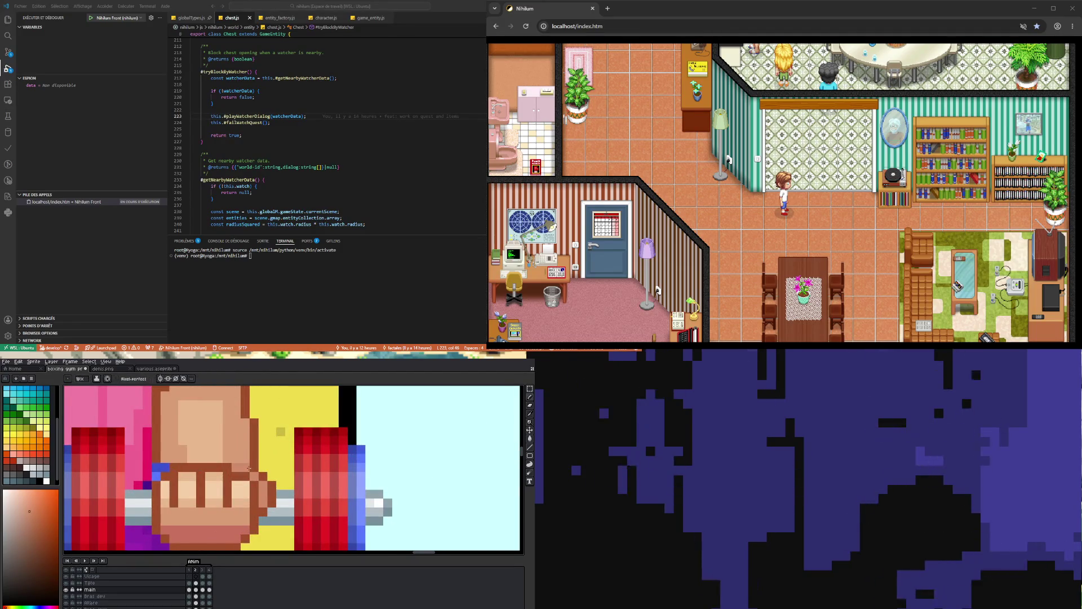
pyautogui.scroll(-3, 249, 468)
pyautogui.scroll(2, 265, 482)
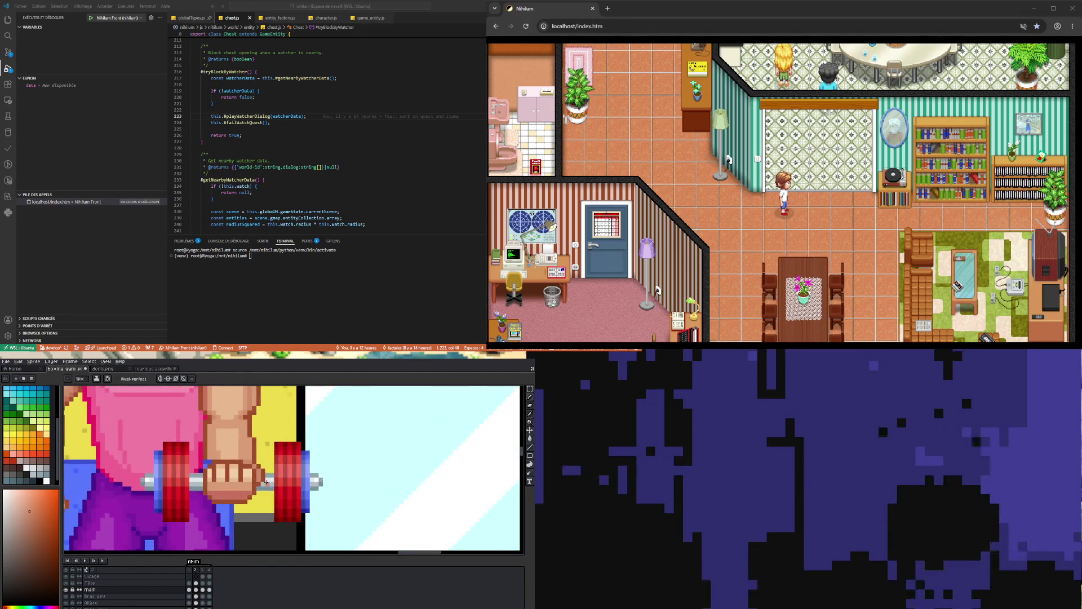
pyautogui.scroll(2, 265, 482)
pyautogui.scroll(-3, 267, 483)
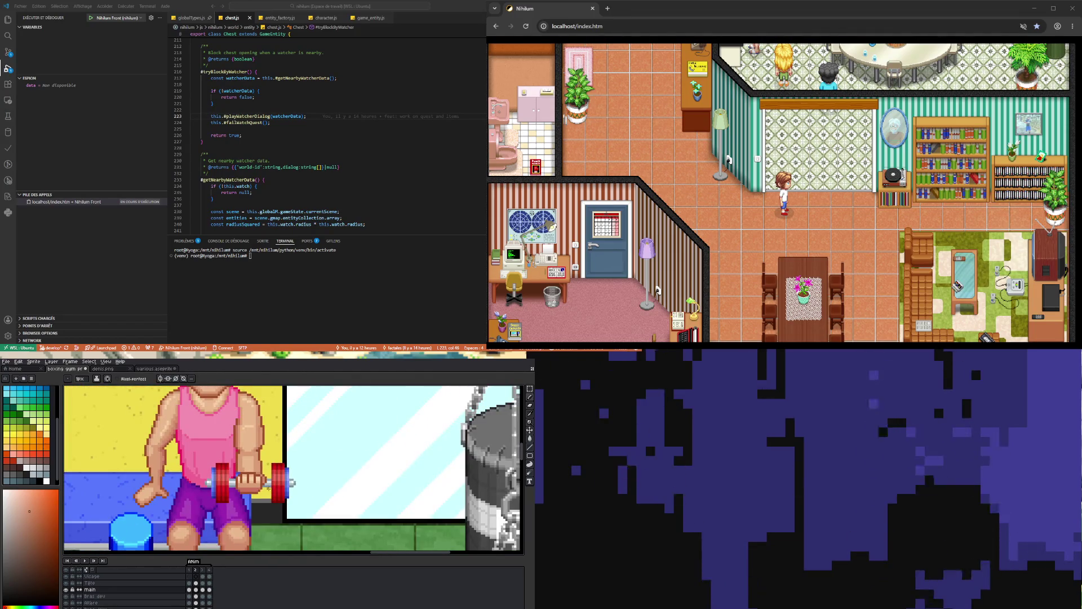
pyautogui.scroll(1, 270, 492)
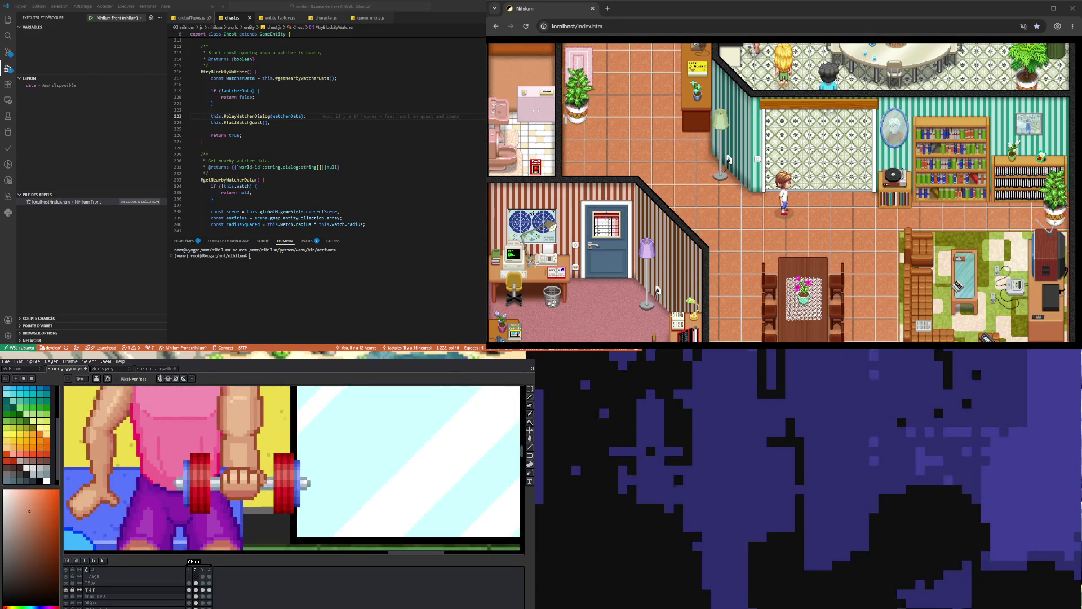
pyautogui.scroll(-2, 270, 492)
pyautogui.scroll(4, 271, 492)
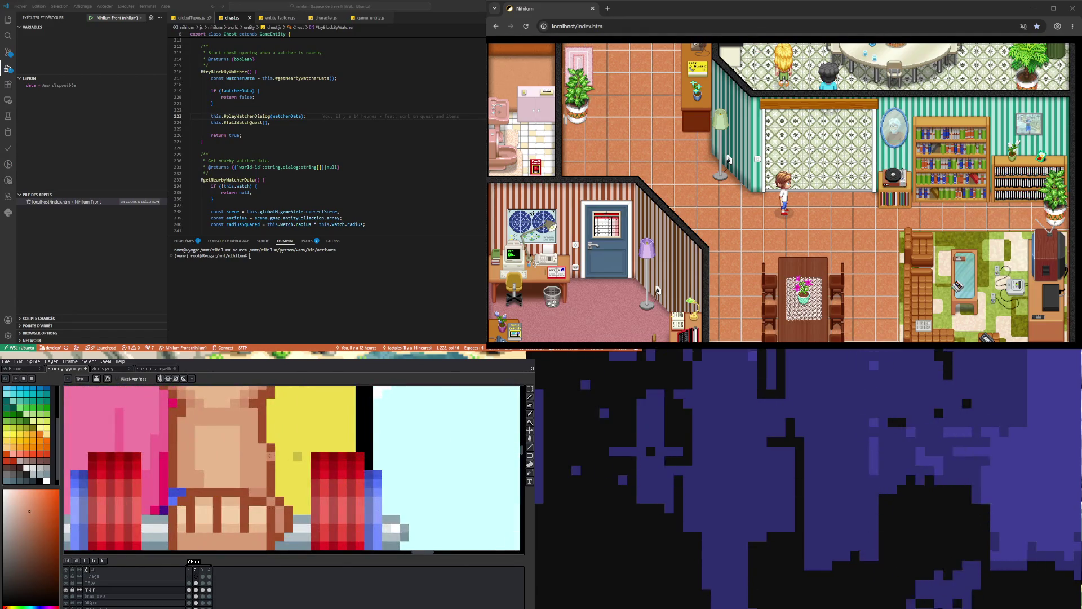
# Sample a darker skin shade and paint brown pixels along the fist's edge.
pyautogui.press('i')
pyautogui.click(260, 479)
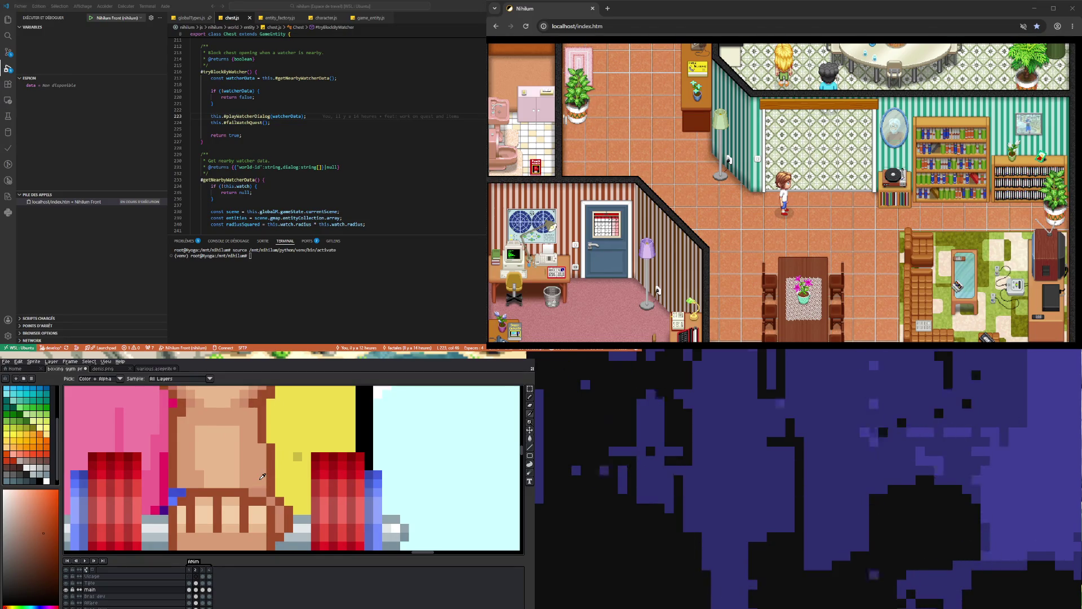
pyautogui.press('b')
pyautogui.moveTo(253, 479); pyautogui.dragTo(262, 453)
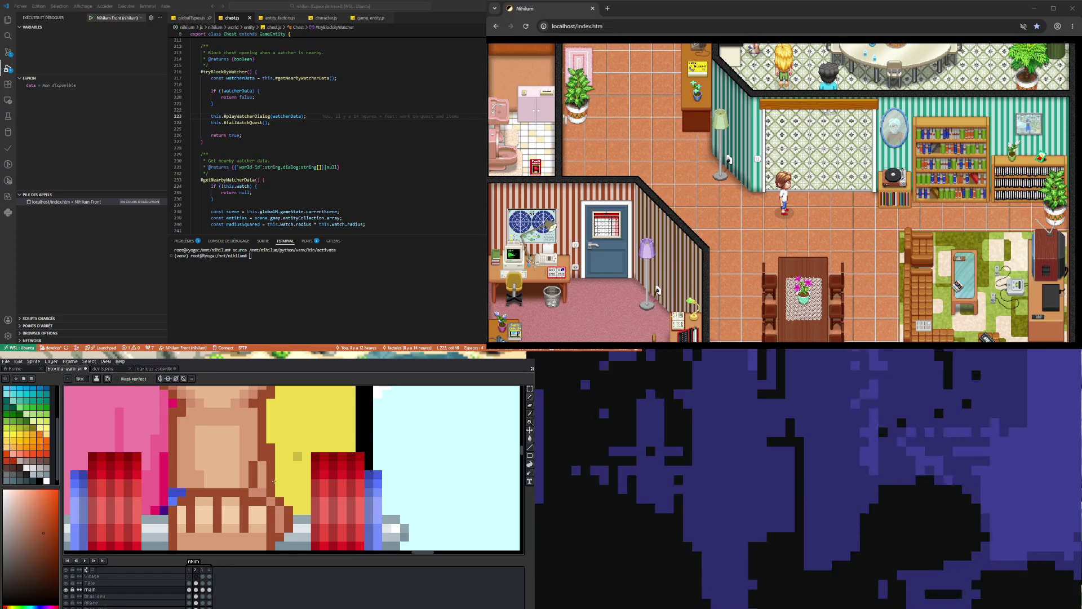
# Compare frames 1 and 2, then hide the fist over the dumbbell to reveal the forearm.
pyautogui.click(189, 596)
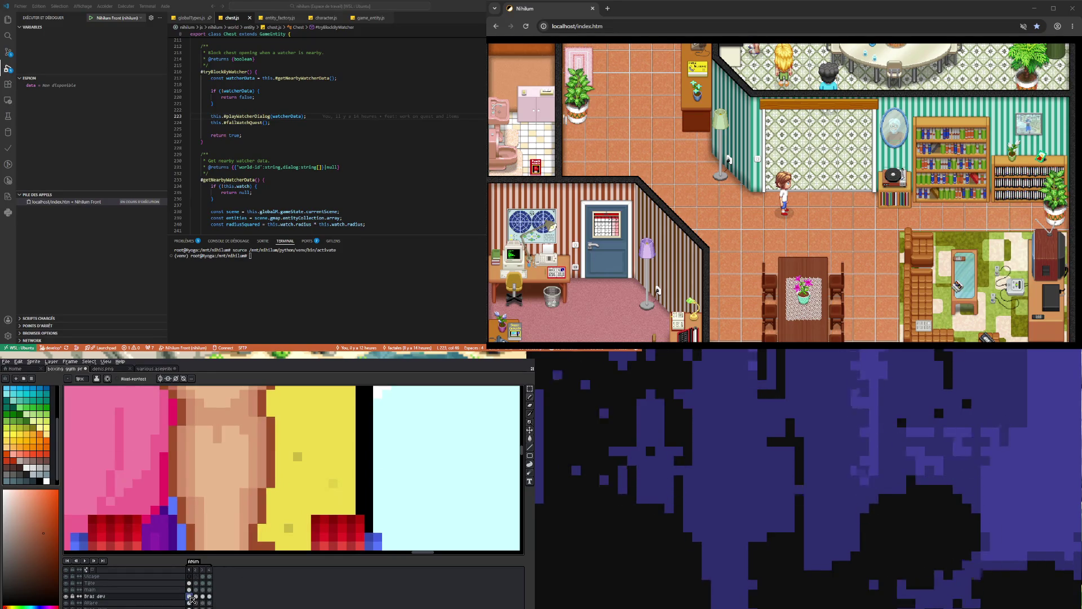
pyautogui.click(196, 596)
pyautogui.scroll(-1, 256, 509)
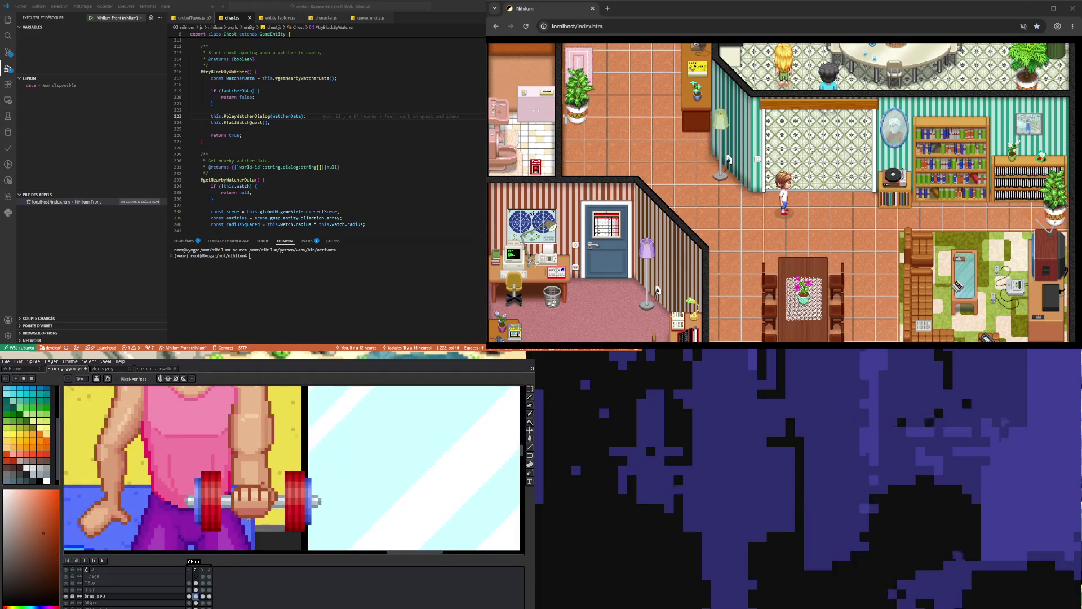
pyautogui.hotkey('ctrl', 'z')
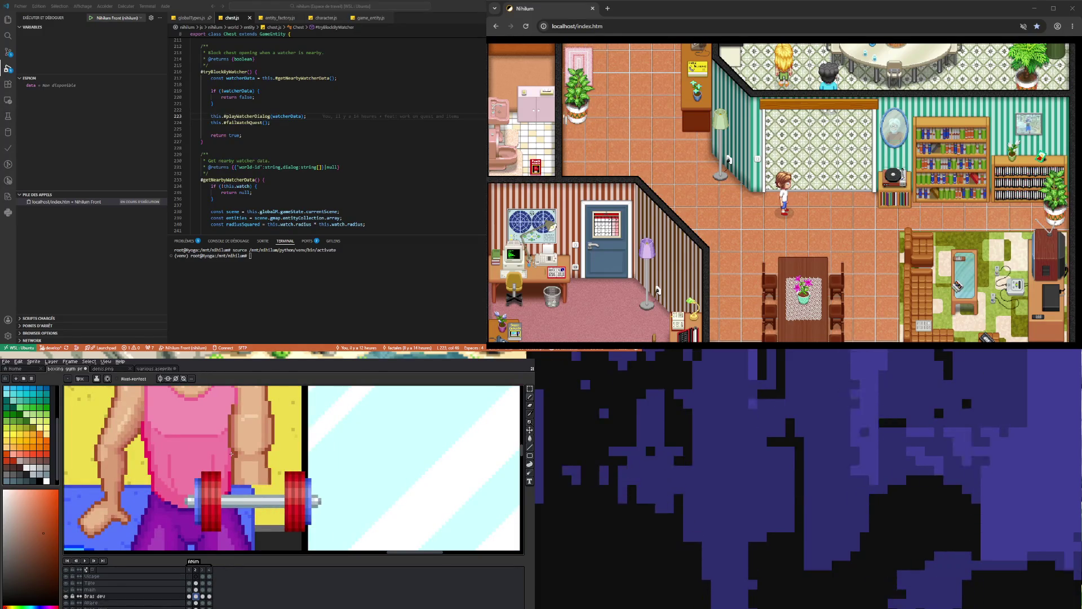
pyautogui.scroll(-1, 275, 458)
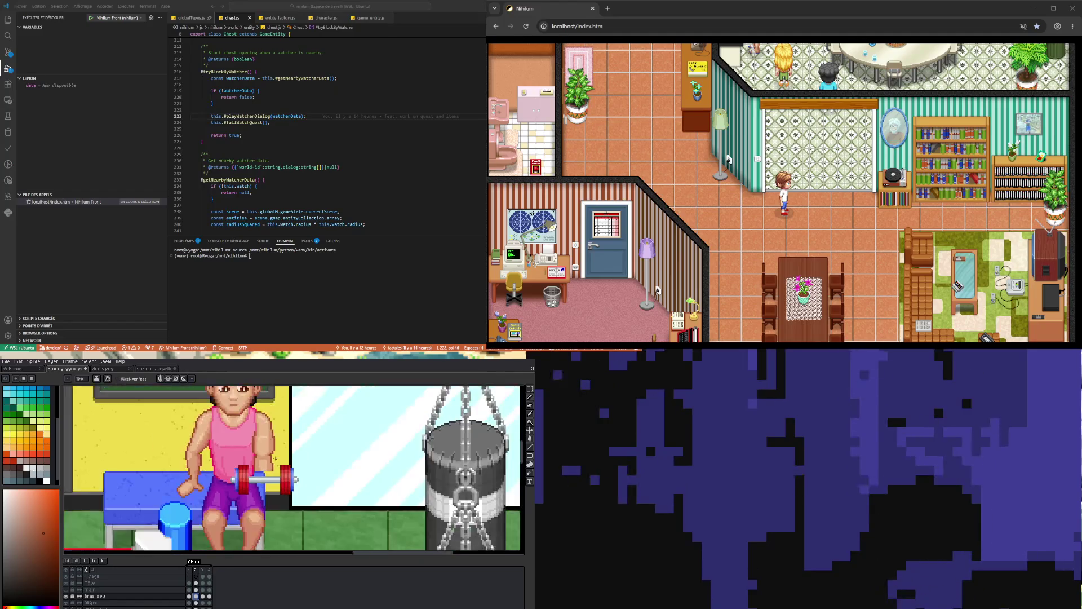
pyautogui.scroll(1, 275, 457)
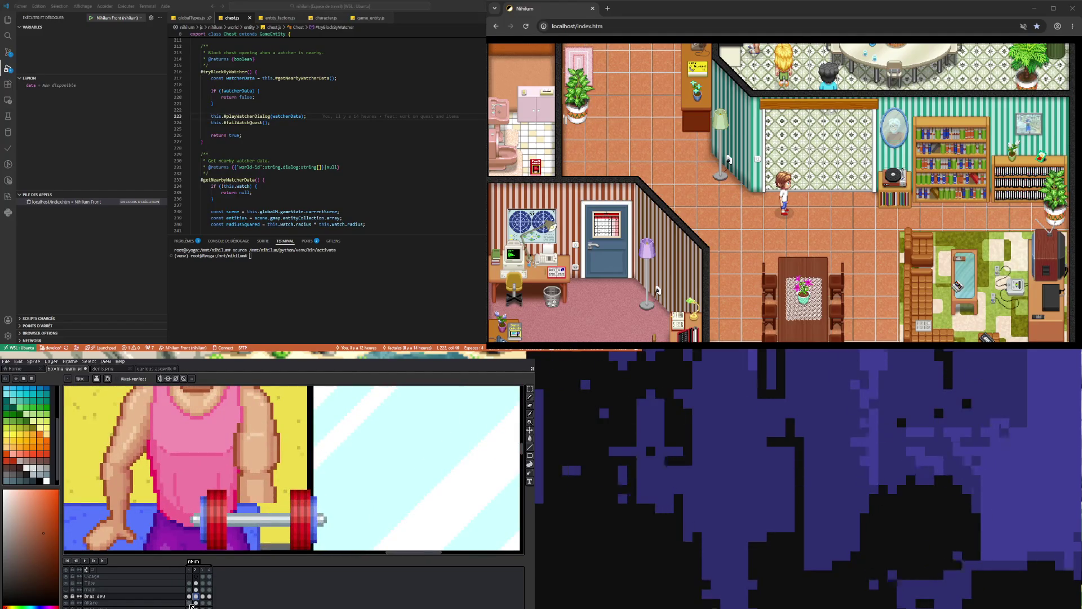
pyautogui.scroll(2, 279, 492)
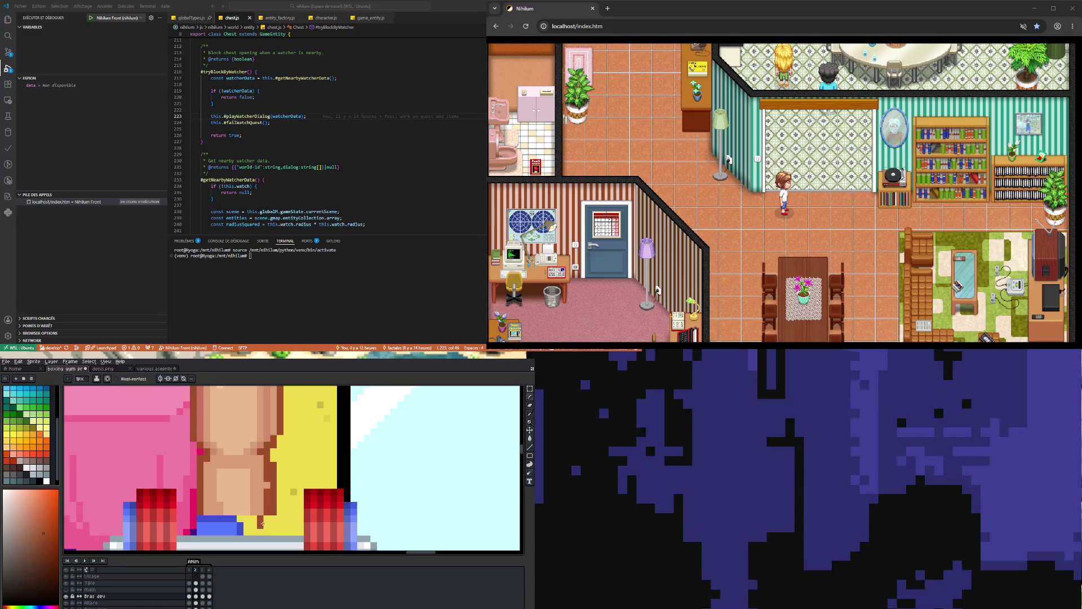
# Compare Bras dev frame 1 with frame 2, then show the main layer's fist again and zoom in.
pyautogui.press('b')
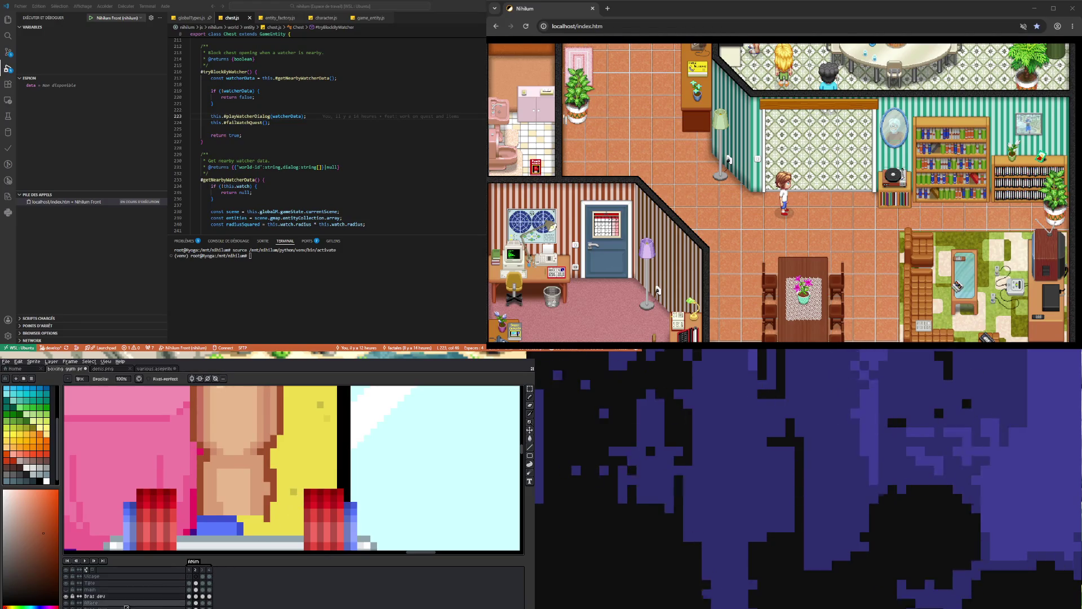
pyautogui.click(189, 597)
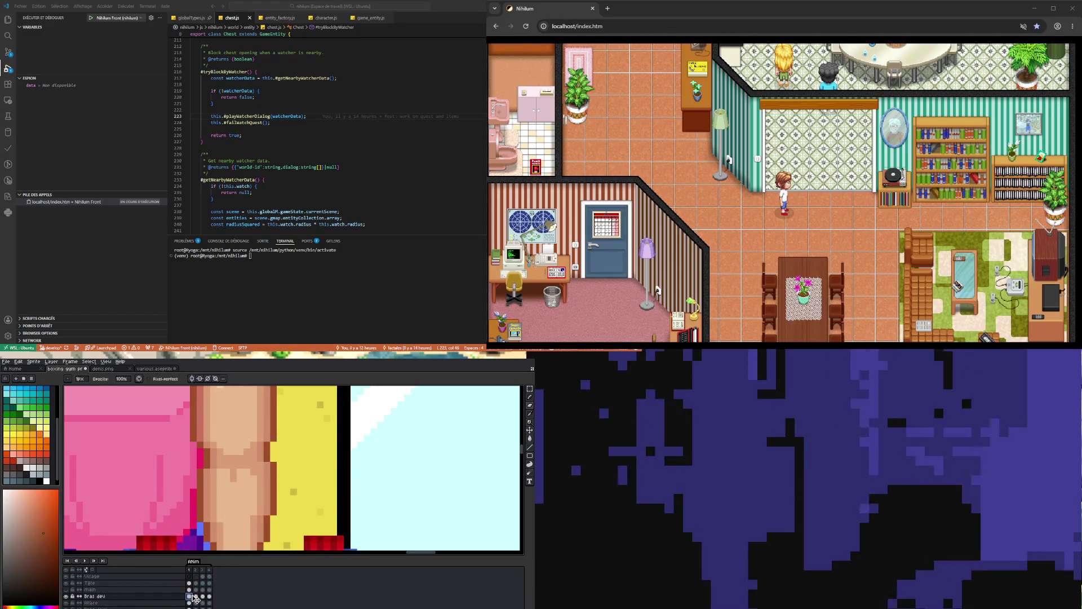
pyautogui.click(197, 597)
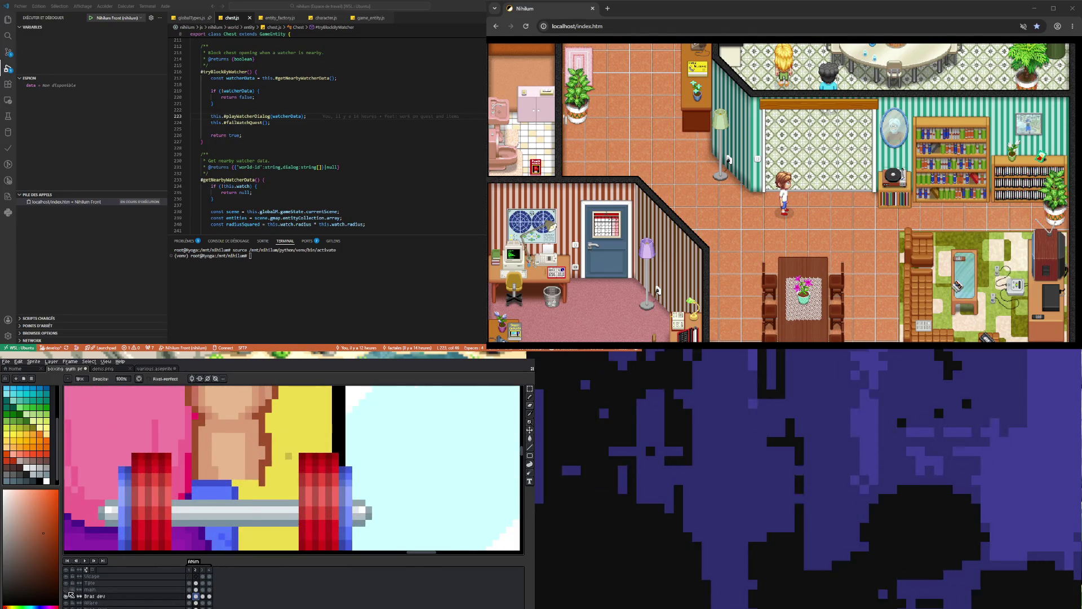
pyautogui.click(66, 589)
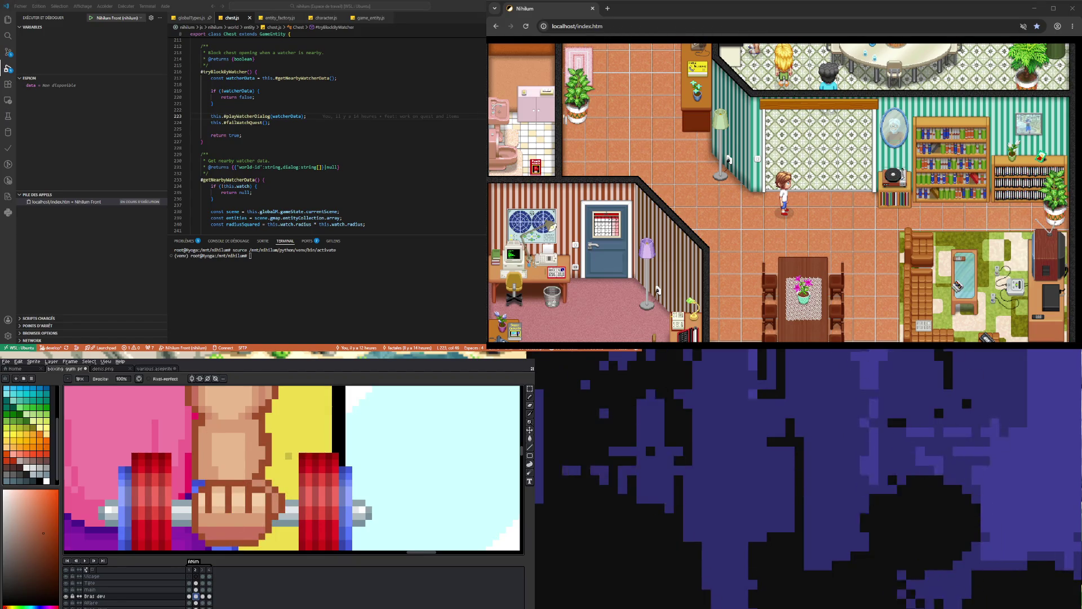
pyautogui.scroll(1, 255, 449)
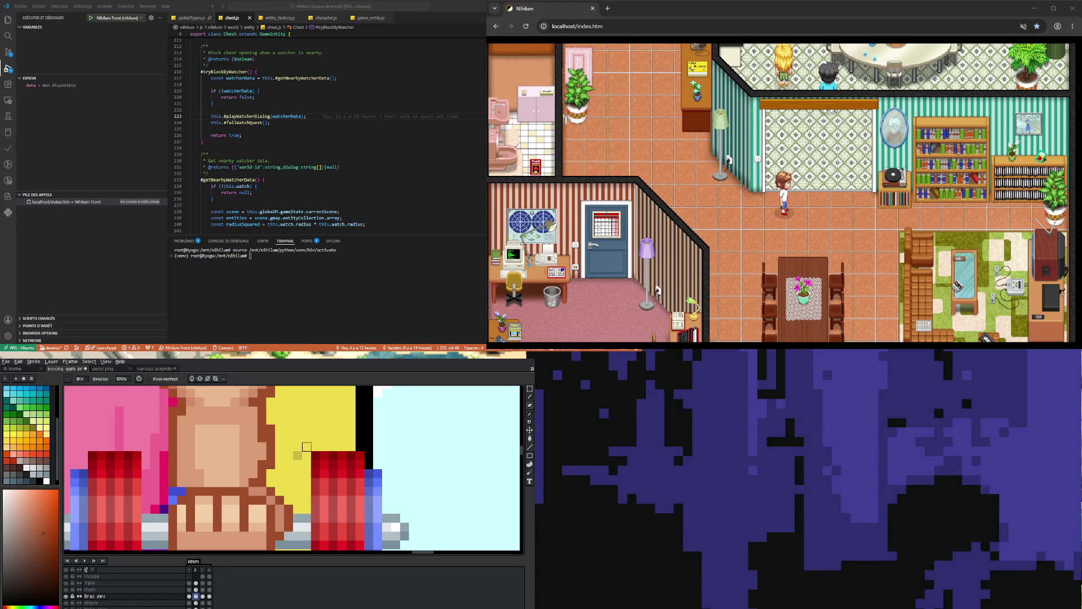
# Fix the Bras dev pixels above the fist using the eyedropper, pencil and eraser.
pyautogui.scroll(-3, 271, 527)
pyautogui.scroll(3, 265, 525)
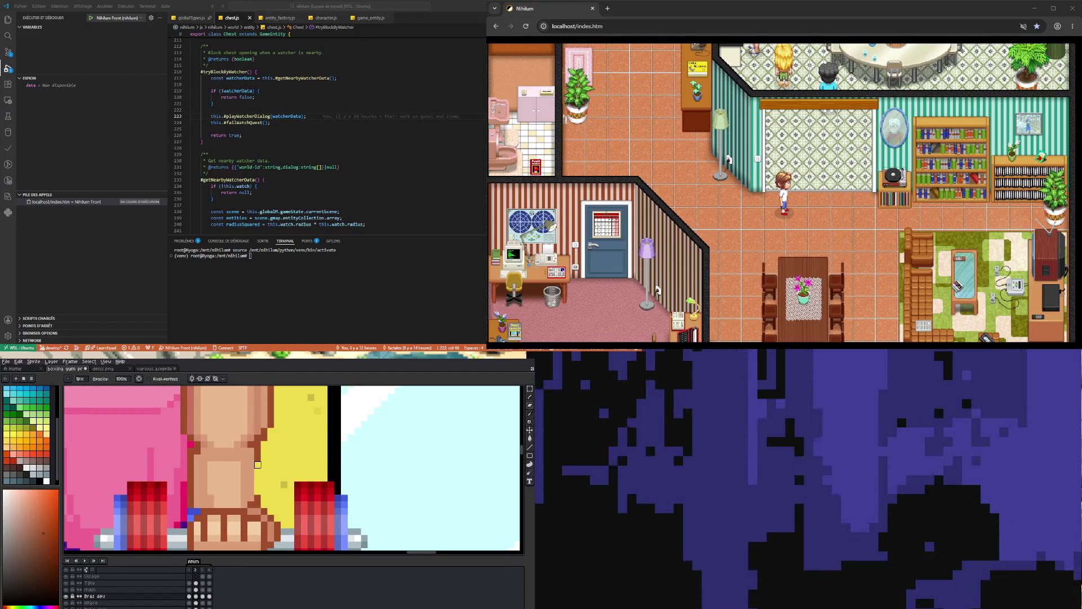
pyautogui.press('i')
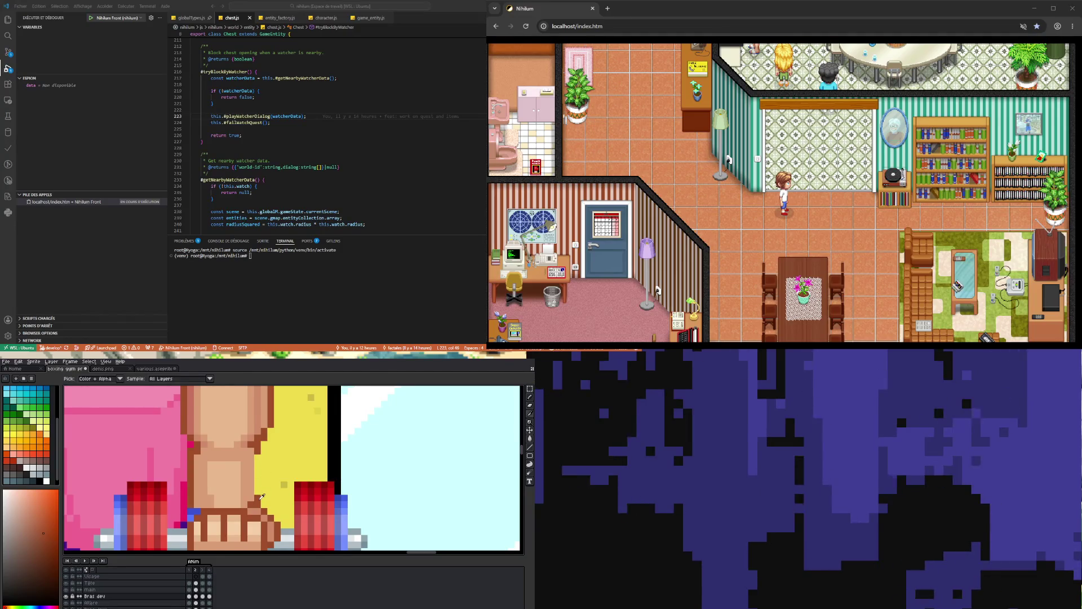
pyautogui.press('b')
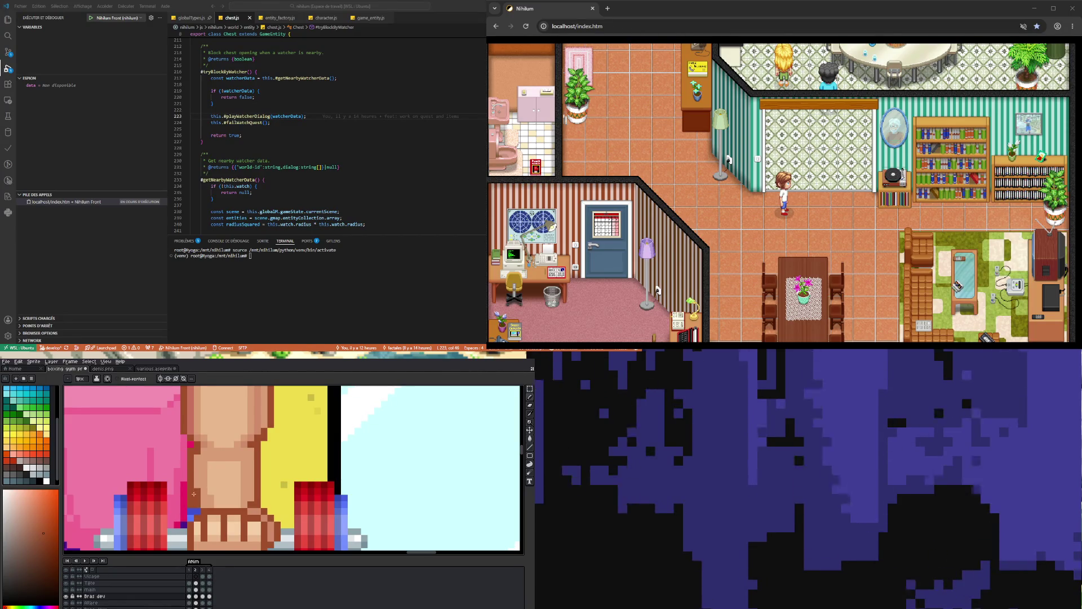
pyautogui.press('e')
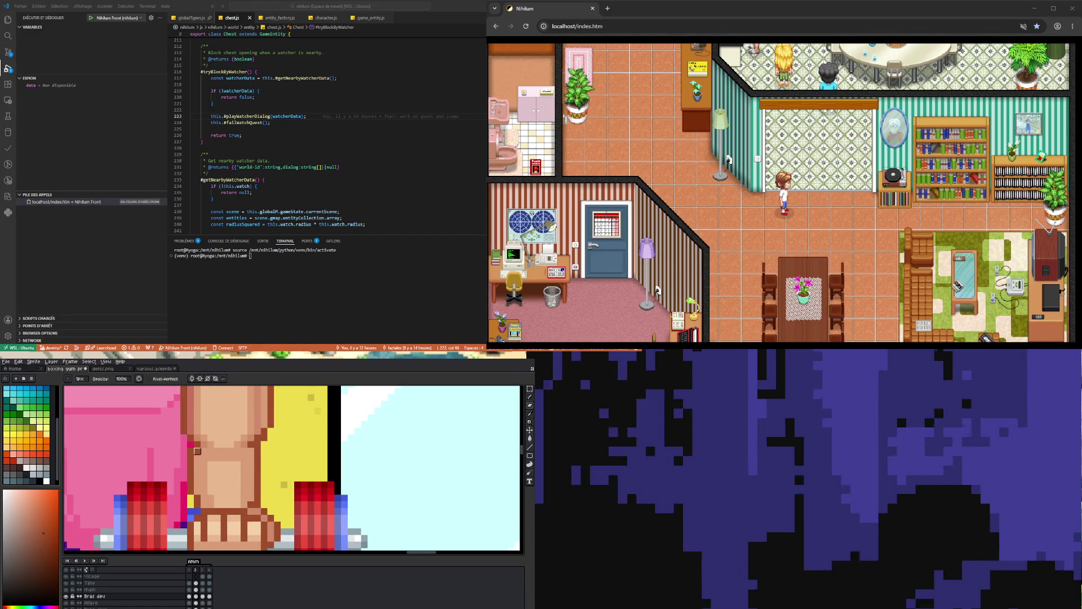
pyautogui.scroll(-2, 184, 451)
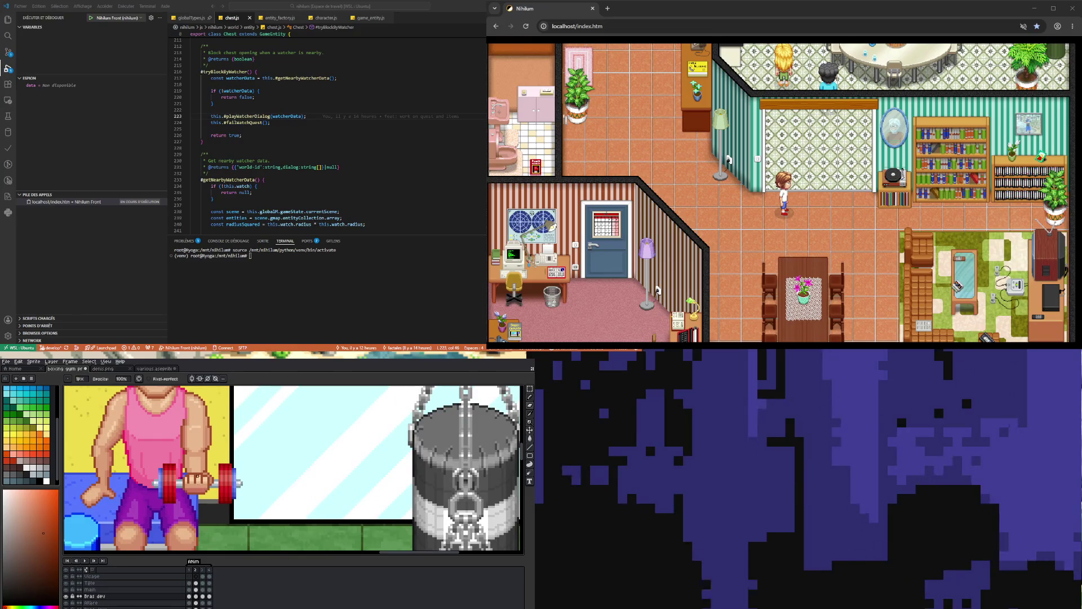
# Switch from the eraser to another tool and zoom around the arm.
pyautogui.scroll(2, 198, 475)
pyautogui.scroll(2, 194, 455)
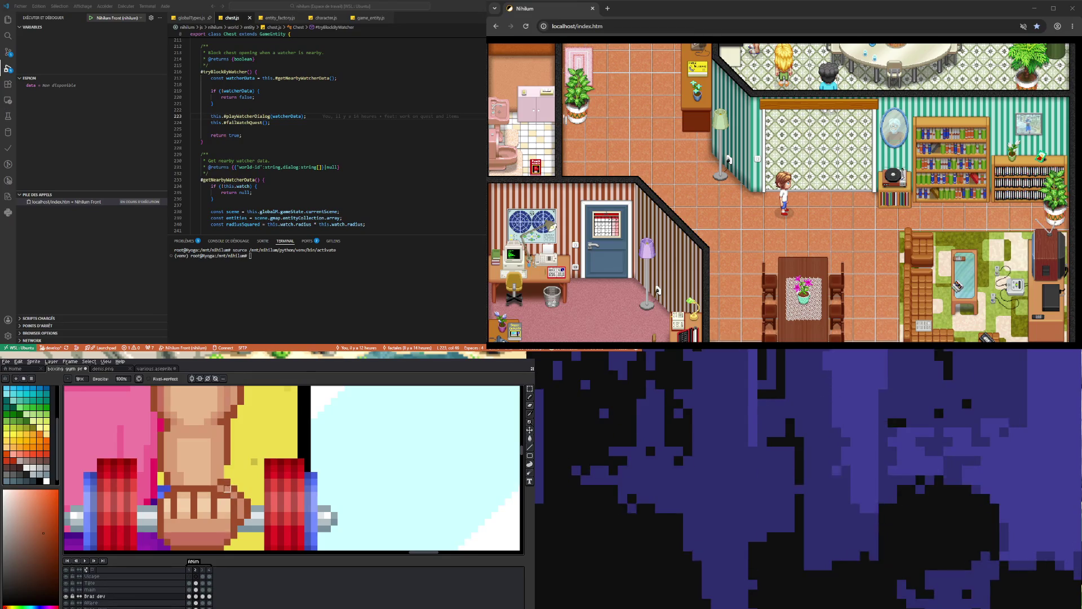
pyautogui.press('e')
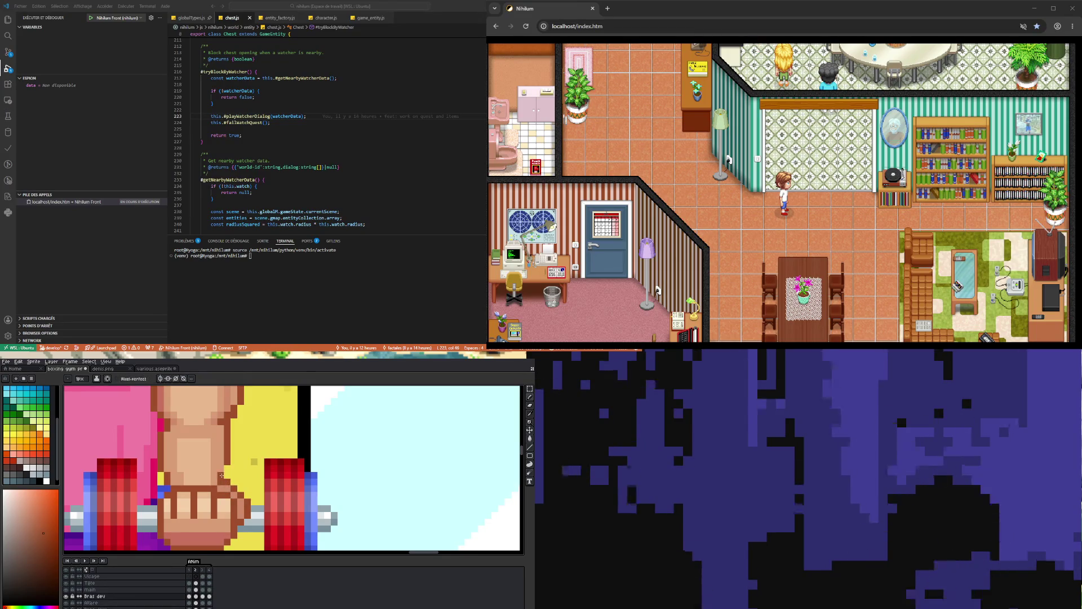
pyautogui.scroll(-2, 220, 468)
pyautogui.scroll(3, 228, 514)
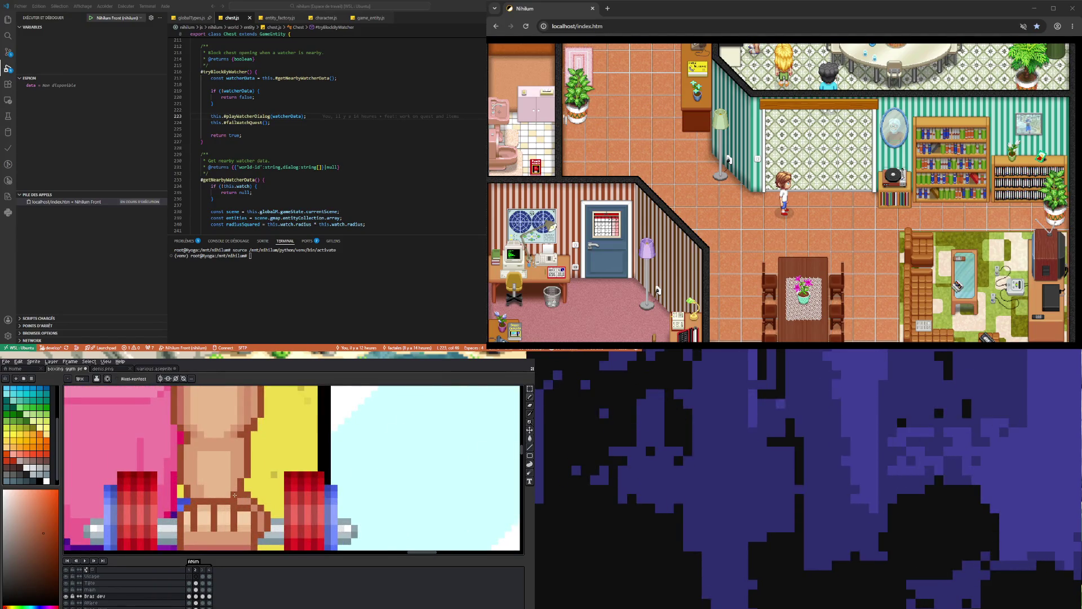
pyautogui.scroll(-2, 256, 475)
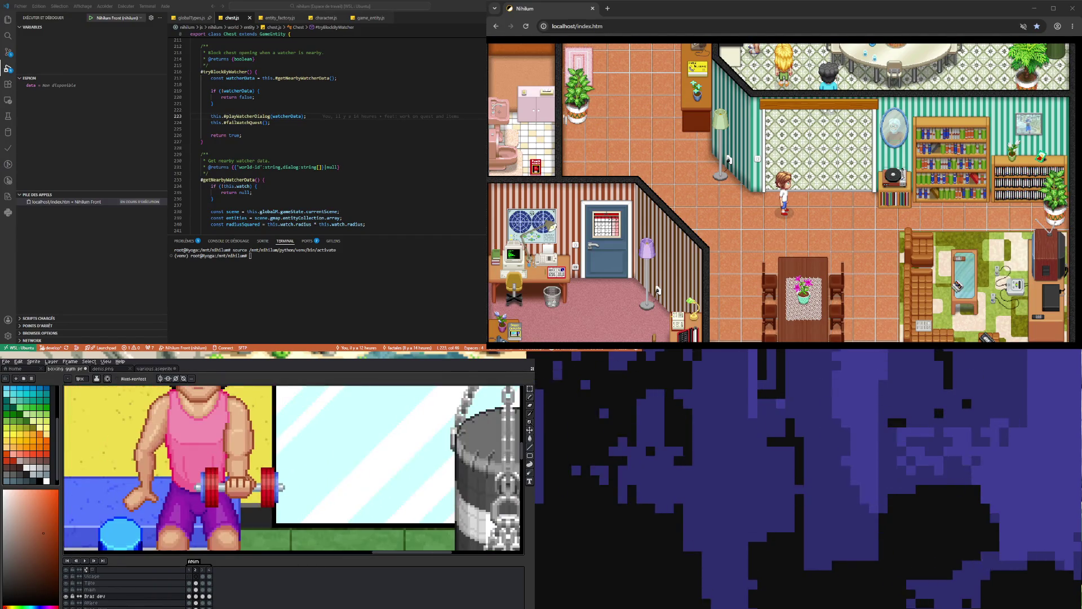
pyautogui.scroll(2, 234, 472)
pyautogui.scroll(1, 234, 472)
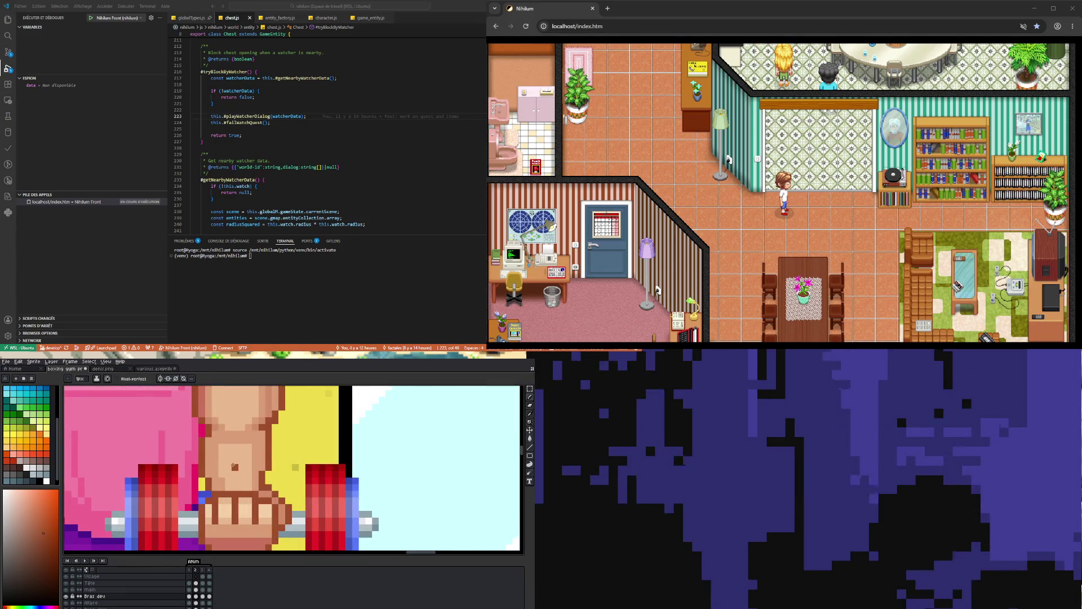
pyautogui.scroll(-3, 236, 465)
pyautogui.scroll(2, 239, 461)
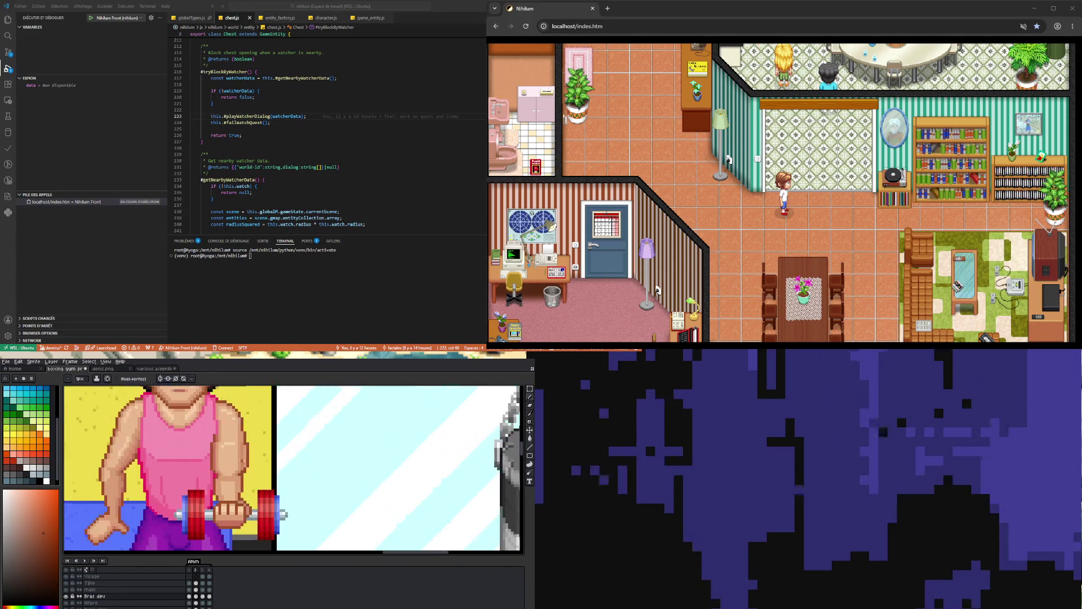
pyautogui.scroll(1, 247, 469)
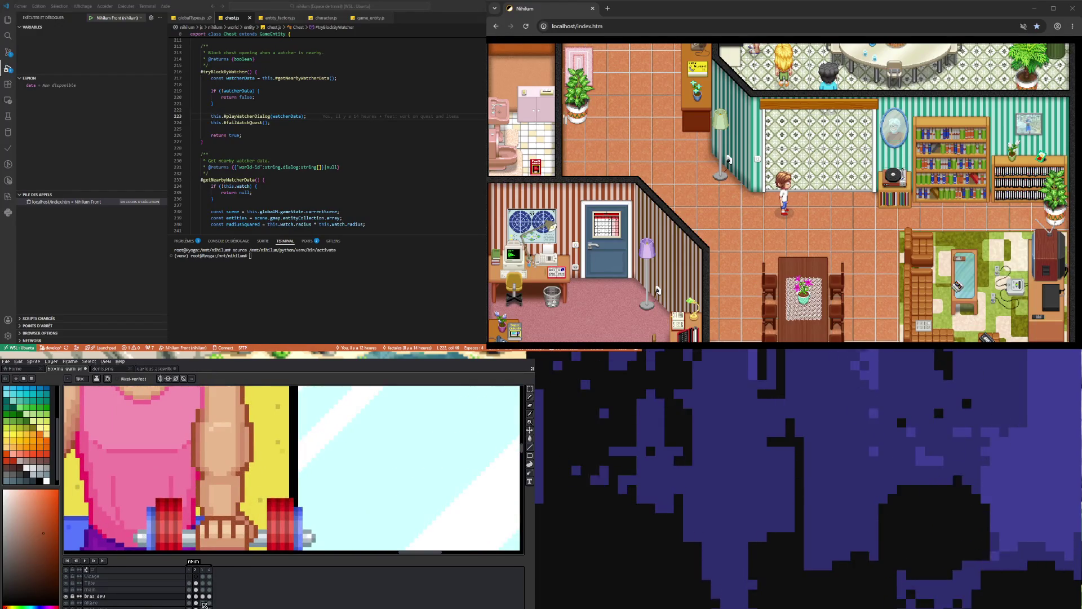
# Step the Bras dev cels through frames 2, 3 and 4 to the raised-dumbbell pose.
pyautogui.click(202, 596)
pyautogui.click(195, 595)
pyautogui.click(202, 596)
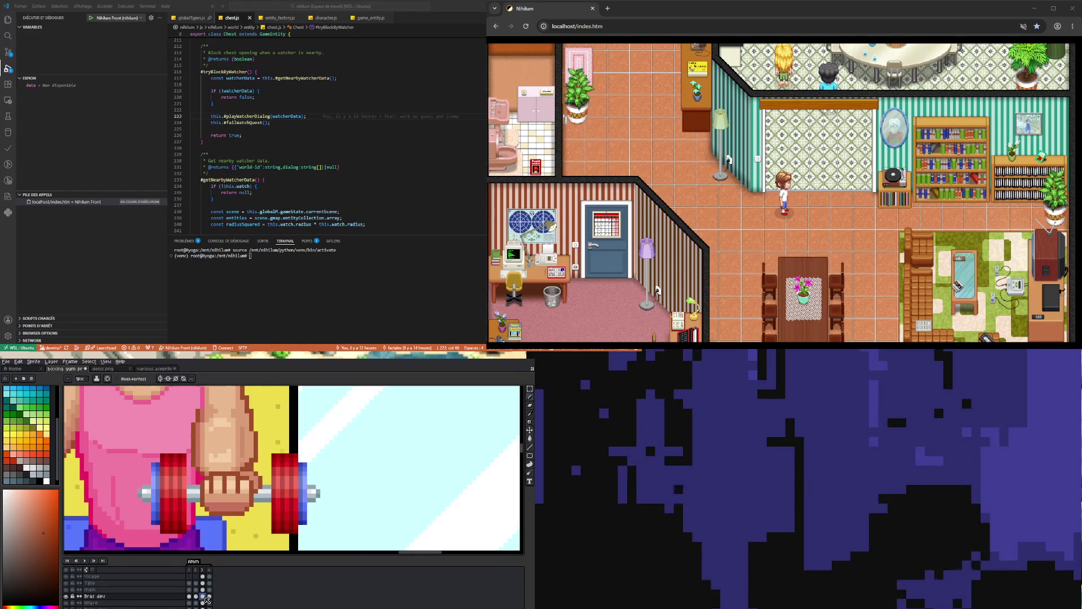
pyautogui.click(209, 596)
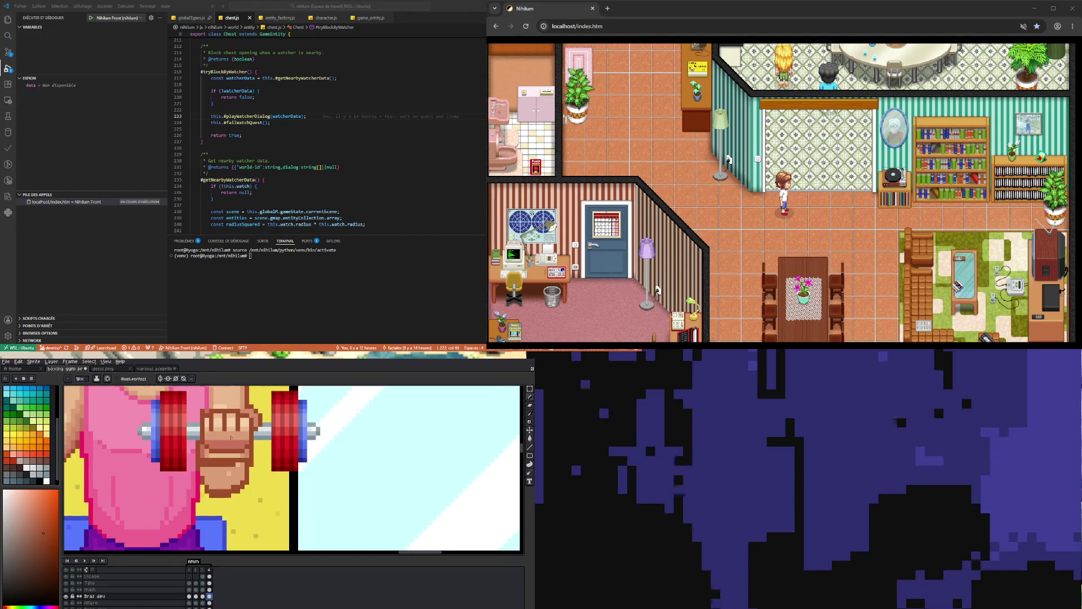
# Zoom out and back in, step back to frame 2 and pick the pencil.
pyautogui.press('-')
pyautogui.press('+')
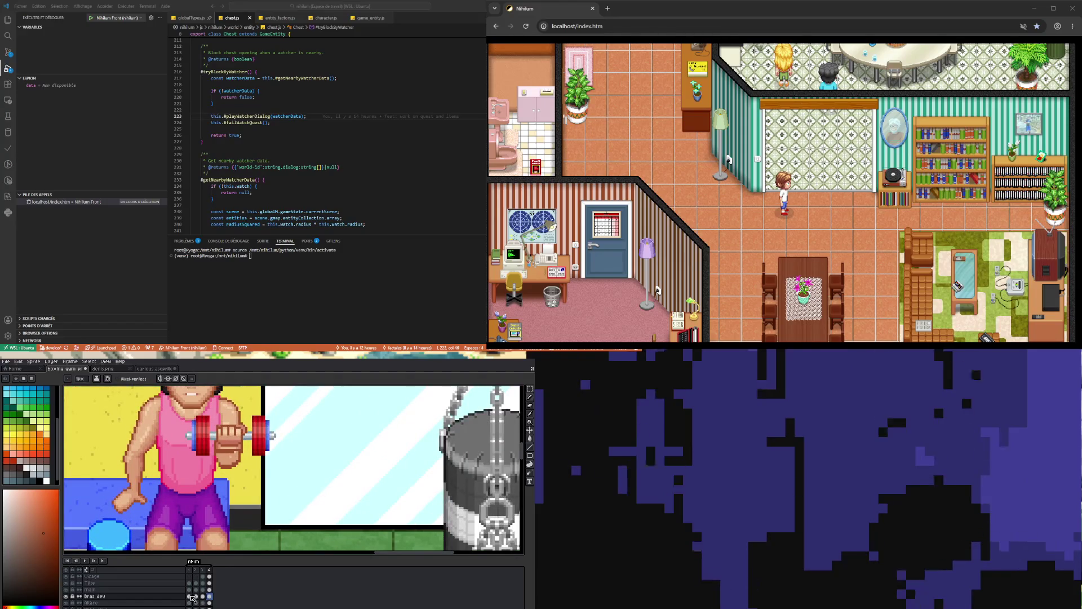
pyautogui.press('Left')
pyautogui.press('Left')
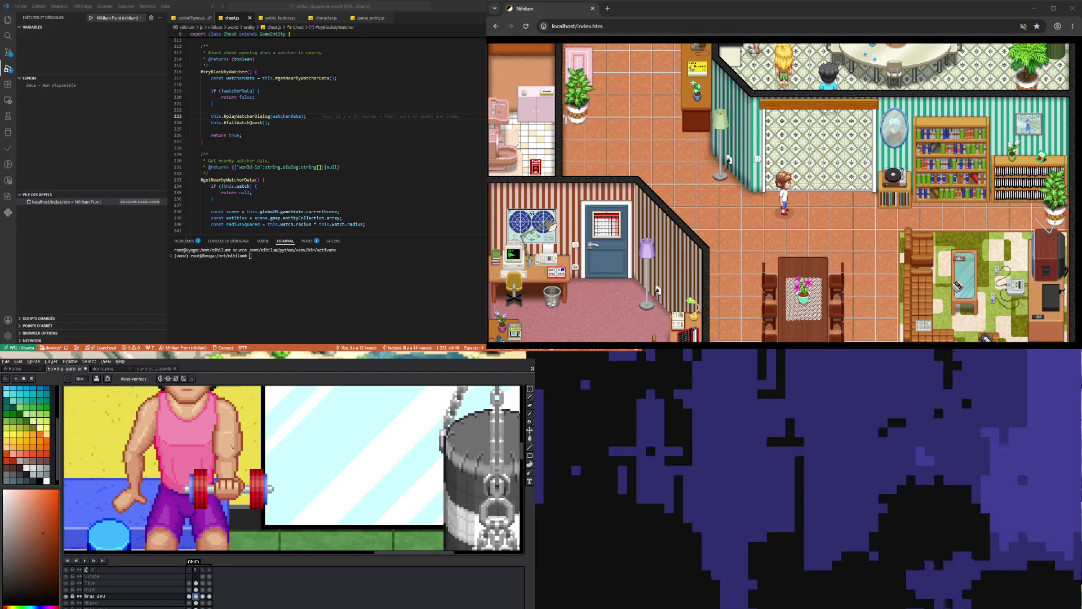
pyautogui.scroll(2, 247, 458)
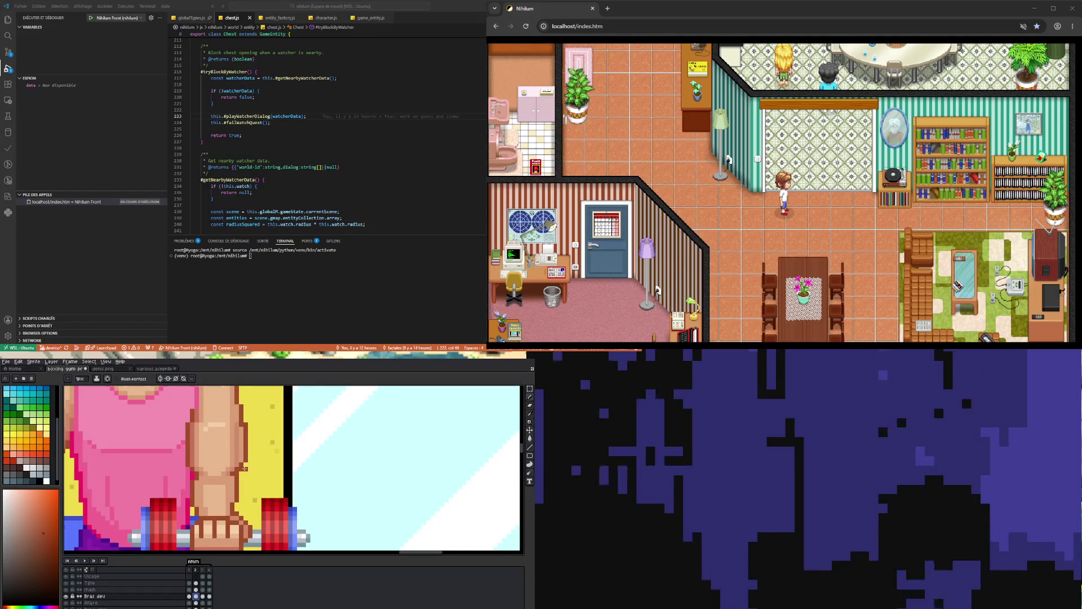
pyautogui.press('b')
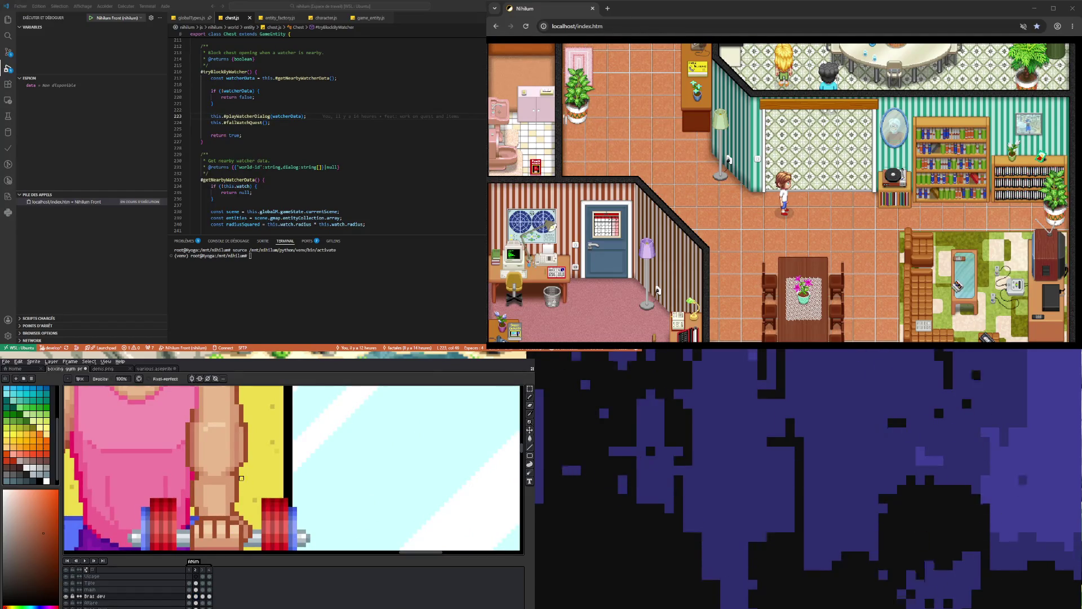
pyautogui.scroll(1, 246, 457)
# Sample a redder skin tone and paint a vertical shading stroke on the forearm.
pyautogui.keyDown('alt'); pyautogui.click(238, 462); pyautogui.keyUp('alt')
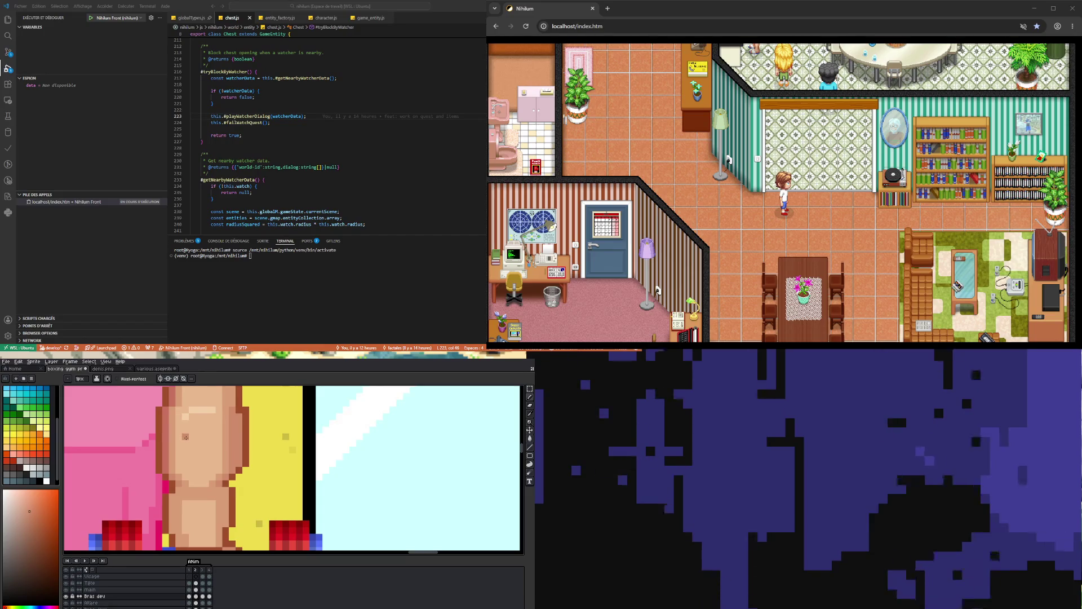
pyautogui.press('alt')
pyautogui.keyDown('alt'); pyautogui.click(172, 443); pyautogui.keyUp('alt')
pyautogui.moveTo(240, 465); pyautogui.dragTo(240, 427)
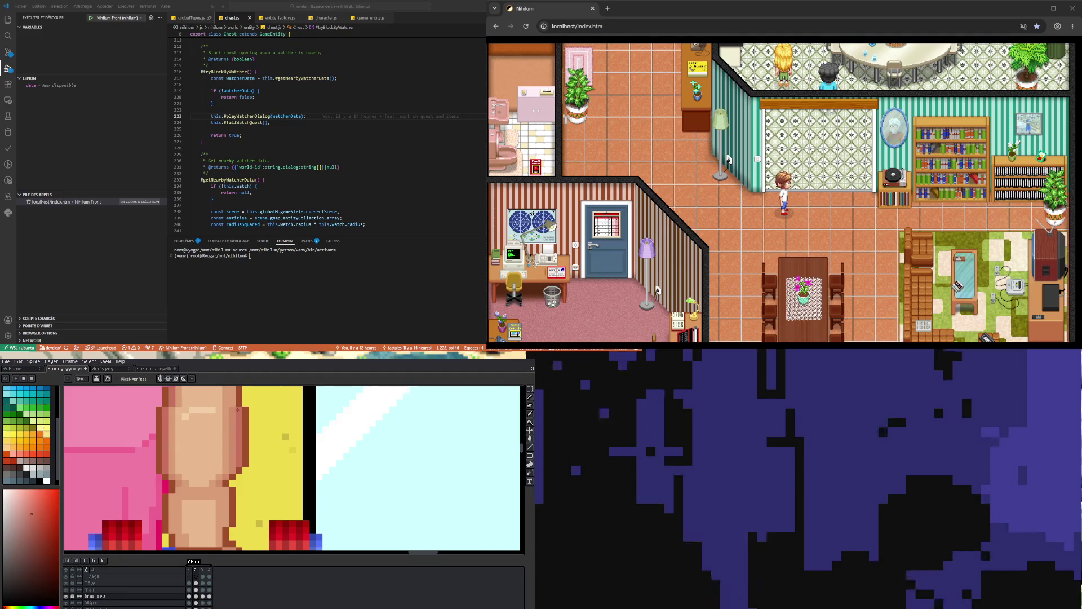
# Sample an orange skin tone and darken a short column of forearm pixels.
pyautogui.scroll(-2, 239, 420)
pyautogui.scroll(2, 238, 454)
pyautogui.scroll(1, 237, 453)
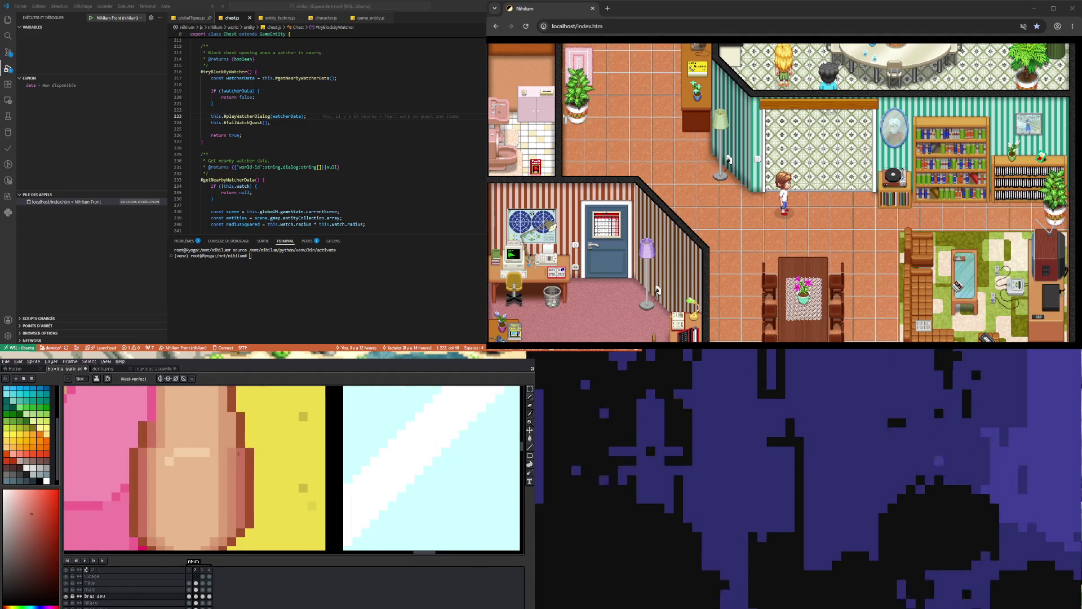
pyautogui.keyDown('alt'); pyautogui.click(235, 453); pyautogui.keyUp('alt')
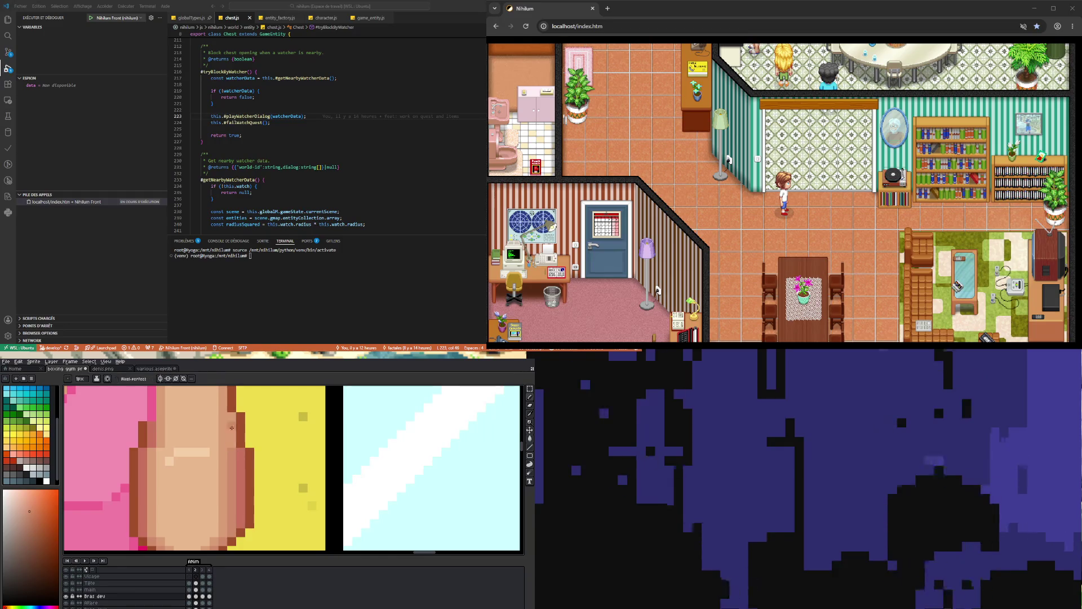
pyautogui.moveTo(231, 448); pyautogui.dragTo(232, 421)
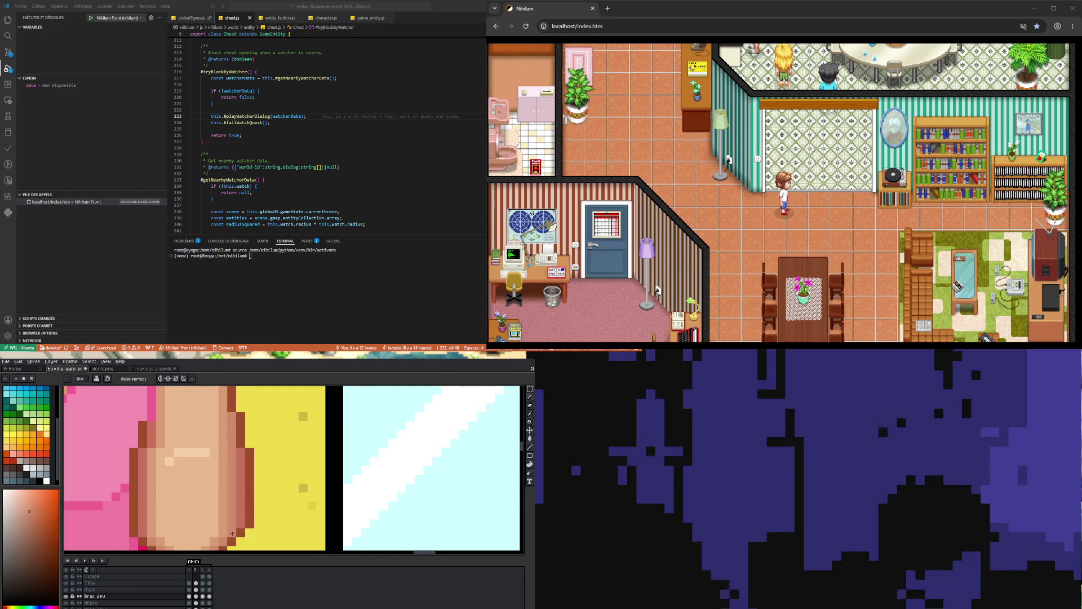
pyautogui.scroll(-2, 228, 529)
pyautogui.scroll(1, 228, 503)
pyautogui.scroll(1, 228, 503)
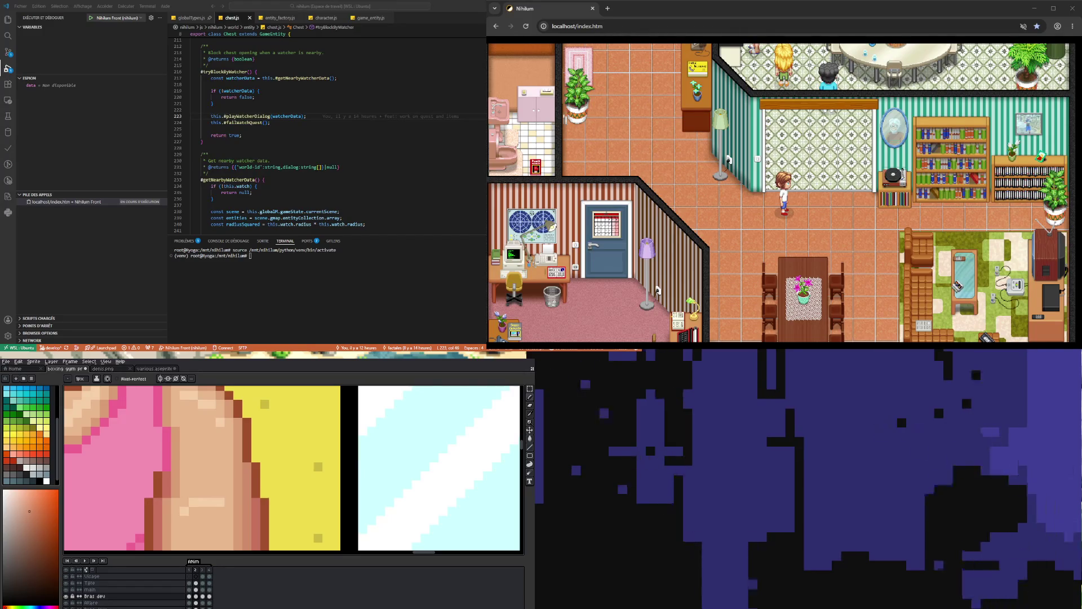
pyautogui.scroll(-3, 169, 468)
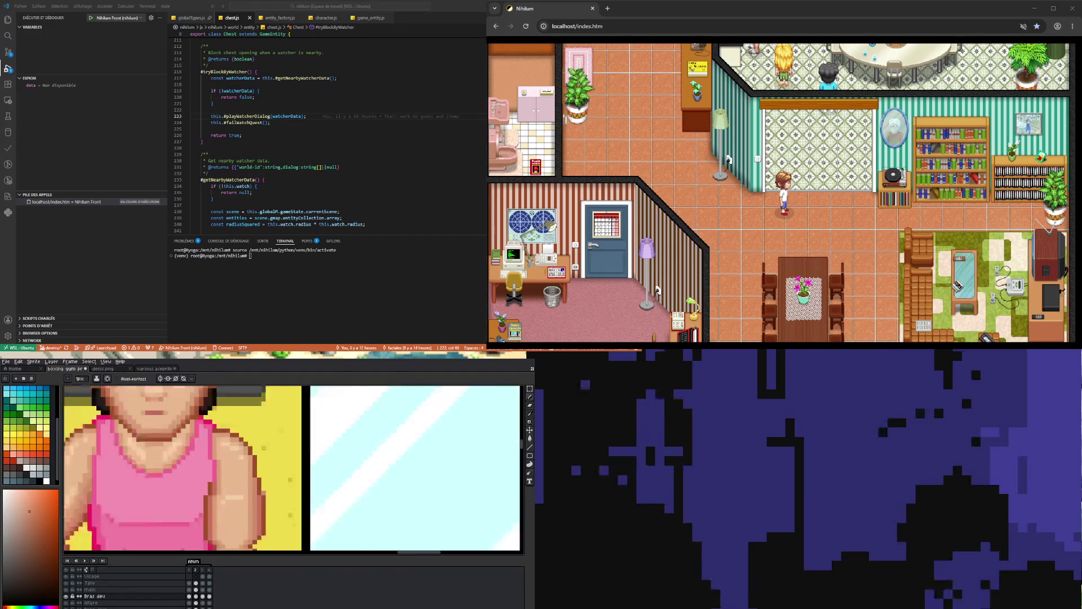
pyautogui.scroll(3, 169, 468)
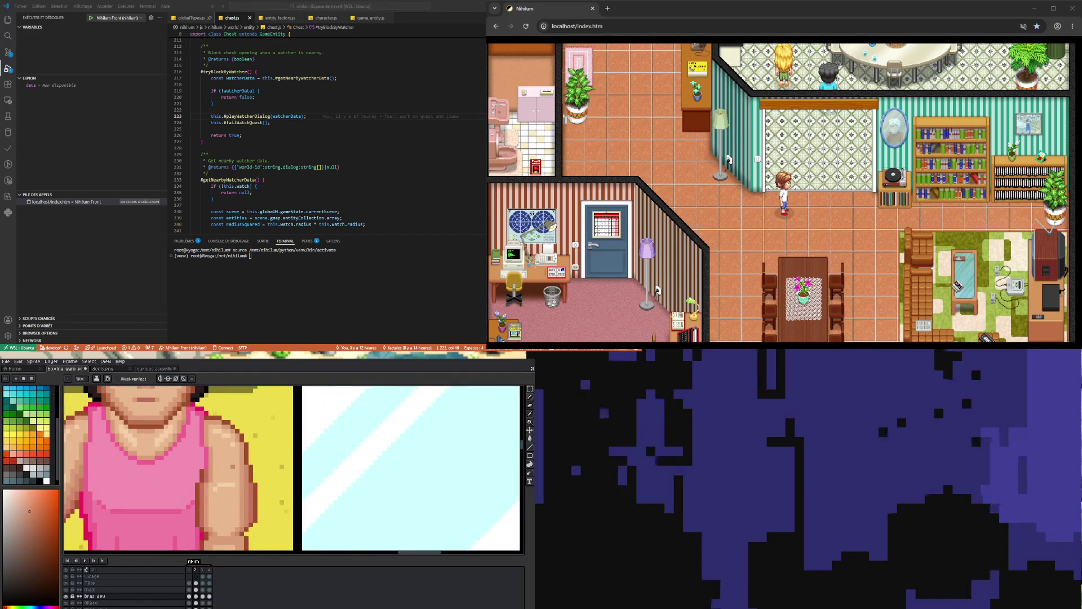
pyautogui.scroll(2, 226, 468)
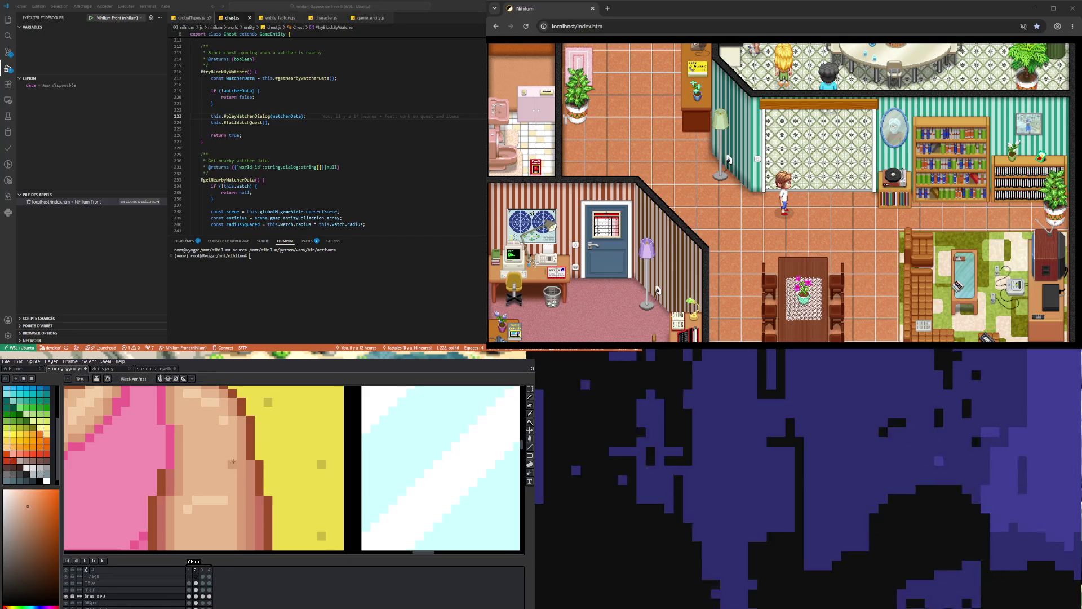
pyautogui.scroll(-3, 254, 474)
pyautogui.scroll(2, 257, 477)
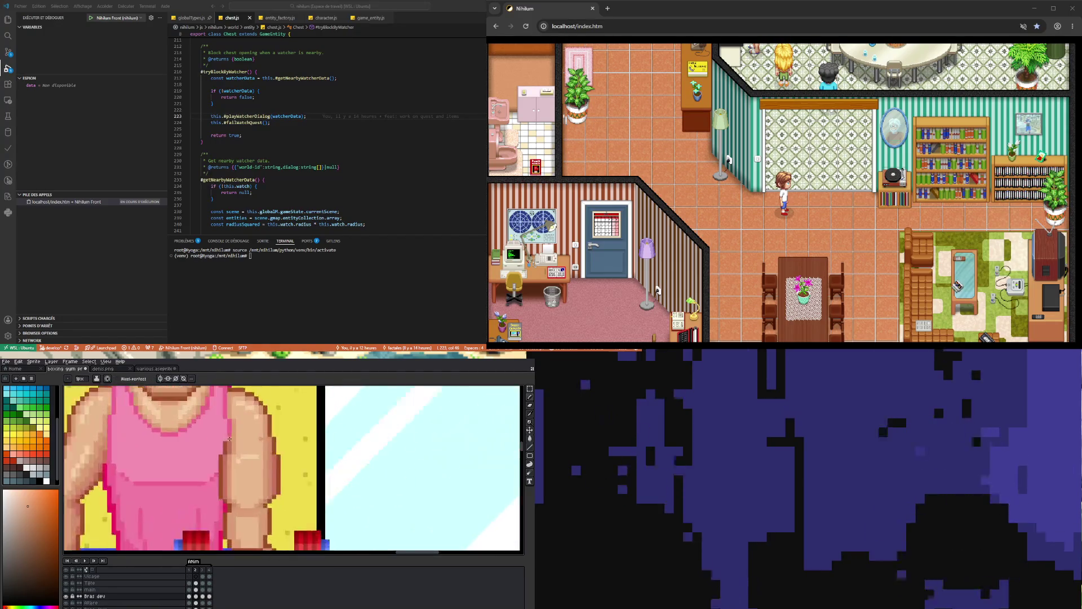
pyautogui.scroll(-3, 276, 499)
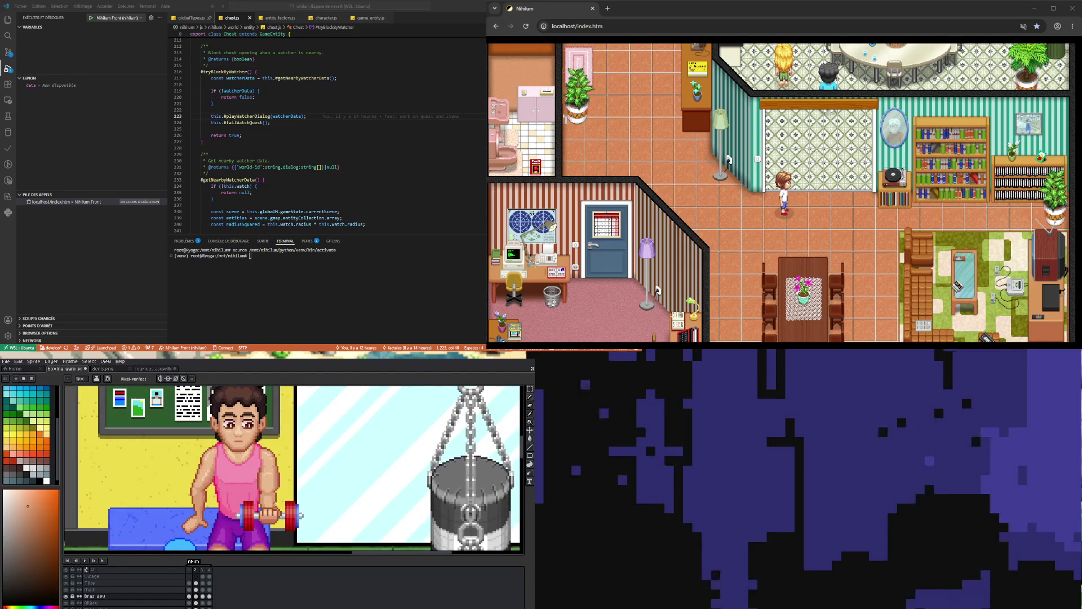
# Compare Bras dev frames 1 and 2, then marquee a small forearm rectangle and clear the selection.
pyautogui.scroll(3, 271, 493)
pyautogui.scroll(-3, 265, 482)
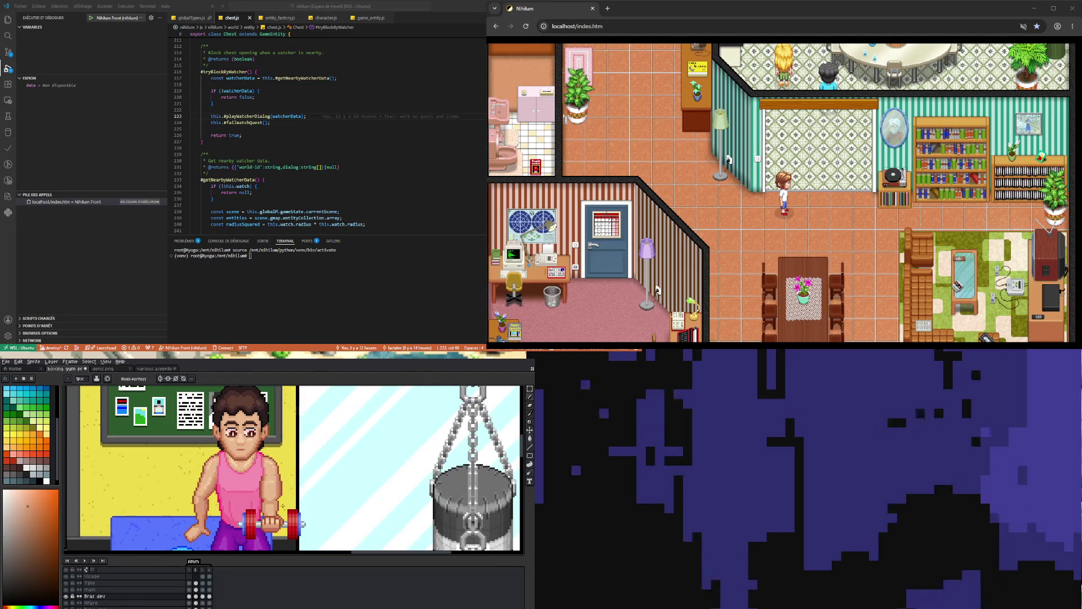
pyautogui.click(189, 595)
pyautogui.click(198, 597)
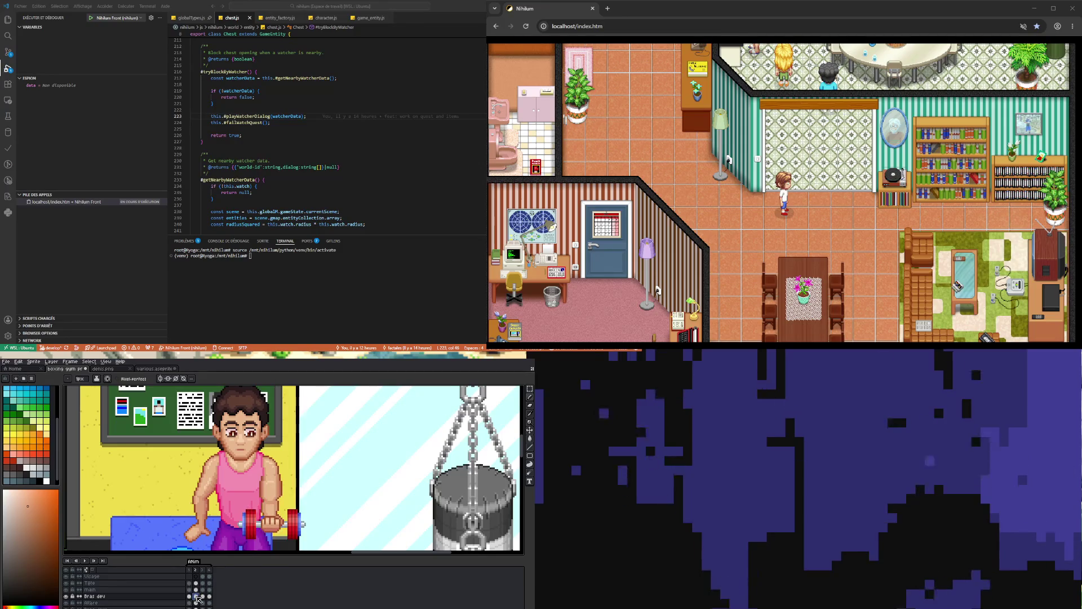
pyautogui.scroll(2, 299, 535)
pyautogui.click(530, 388)
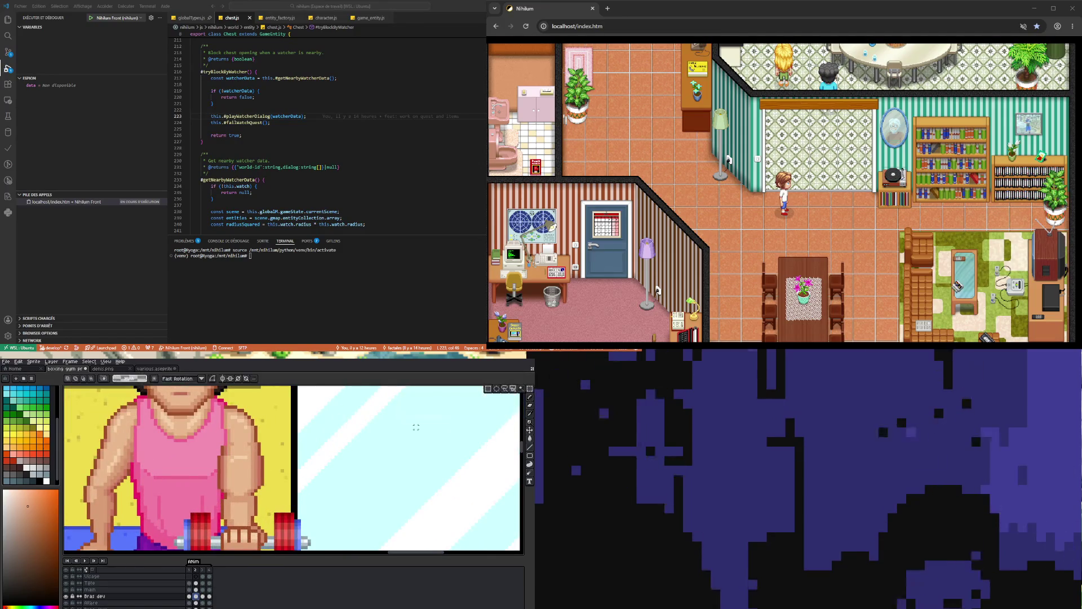
pyautogui.scroll(2, 225, 451)
pyautogui.moveTo(206, 442); pyautogui.dragTo(237, 456)
pyautogui.click(221, 481)
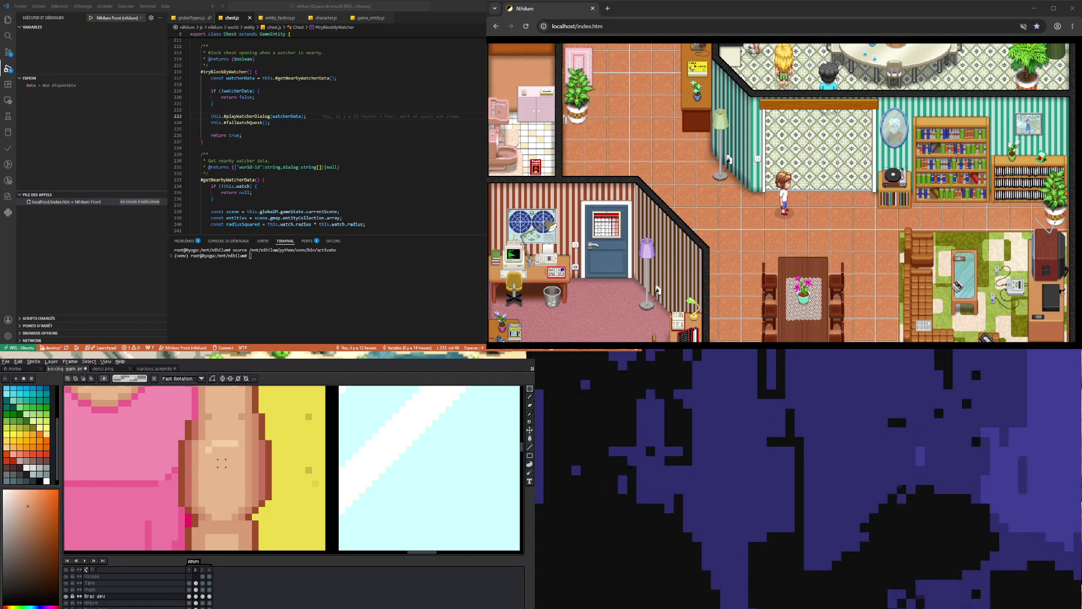
# Sample the lighter skin tone and paint a horizontal row of lighter pixels across the forearm.
pyautogui.press('i')
pyautogui.click(228, 440)
pyautogui.press('b')
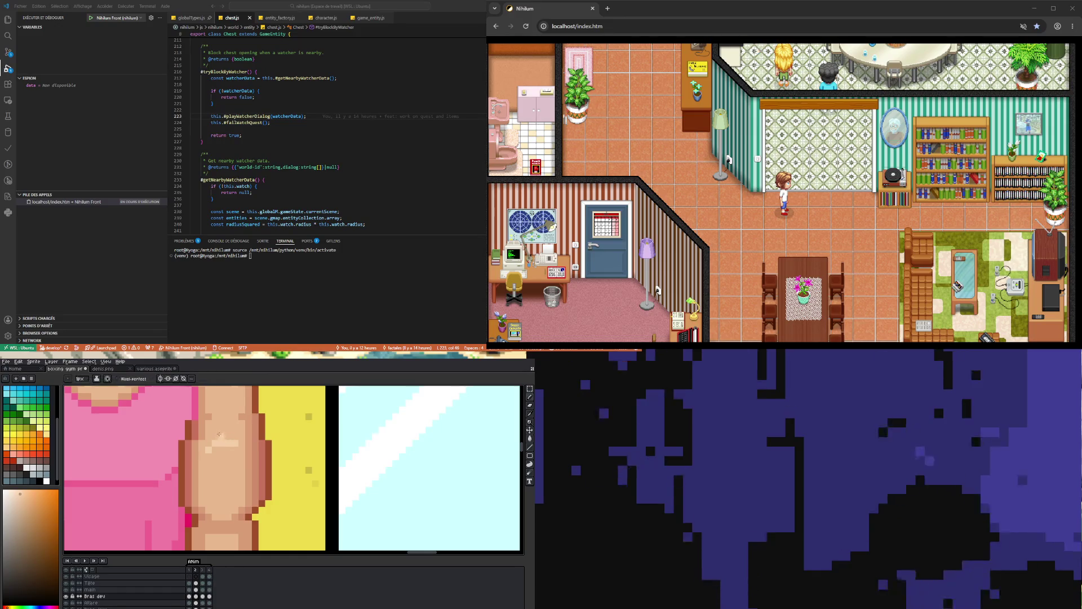
pyautogui.moveTo(215, 436); pyautogui.dragTo(235, 436)
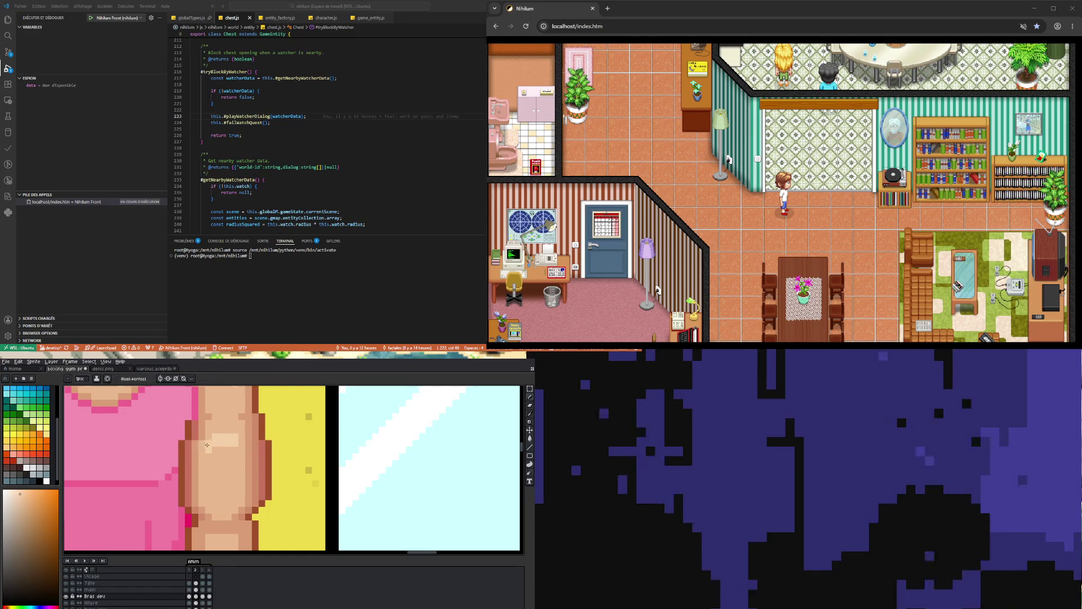
pyautogui.keyDown('alt'); pyautogui.click(215, 444); pyautogui.keyUp('alt')
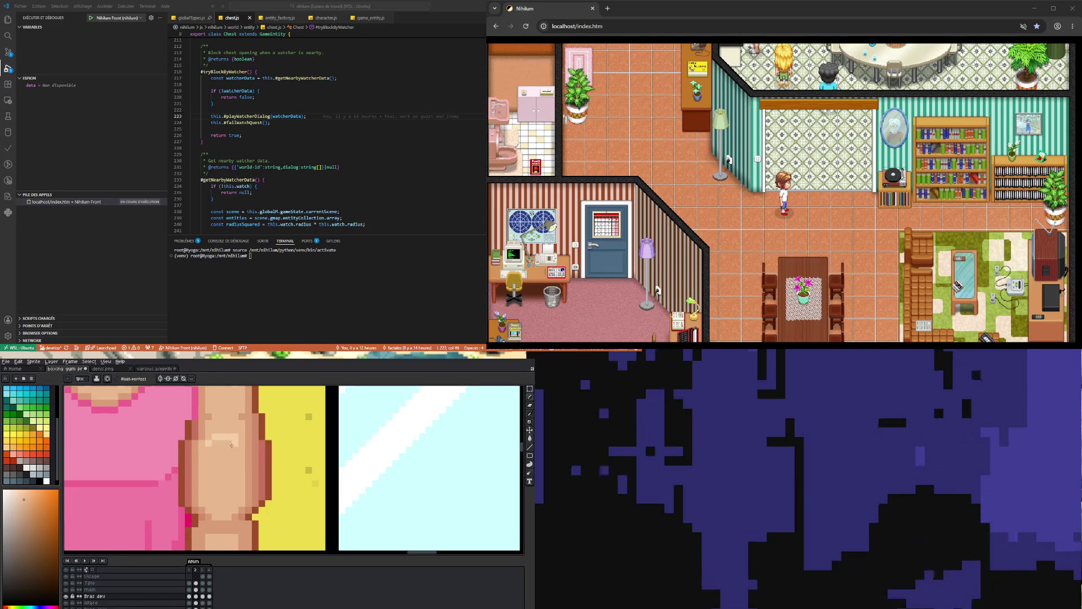
pyautogui.scroll(-3, 214, 444)
pyautogui.scroll(2, 229, 471)
pyautogui.scroll(2, 229, 471)
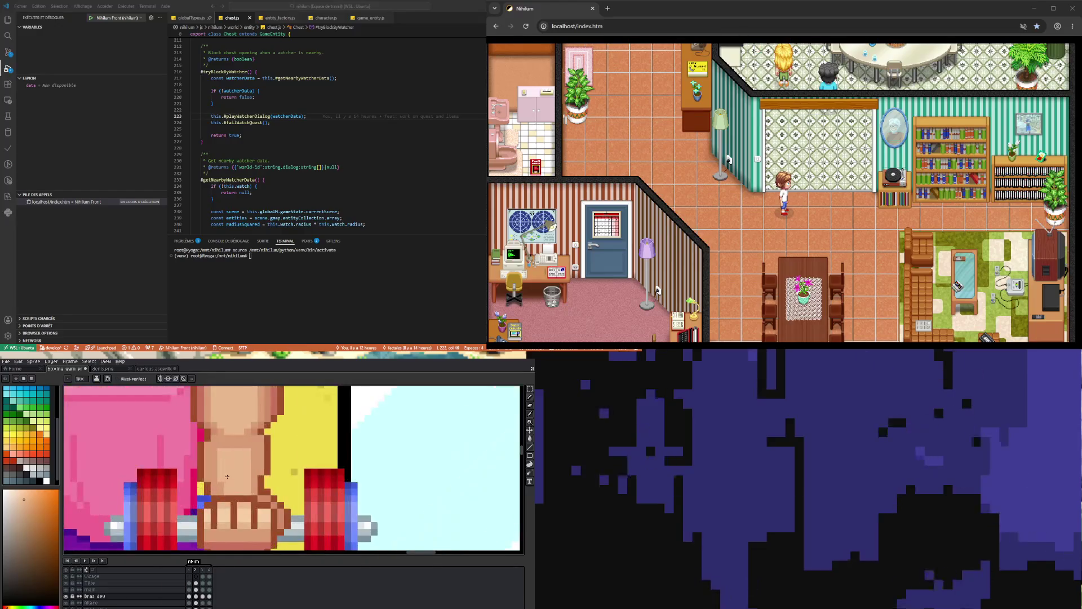
# Sample the darker skin tone from frame 1 and return to Bras dev frame 2.
pyautogui.click(196, 596)
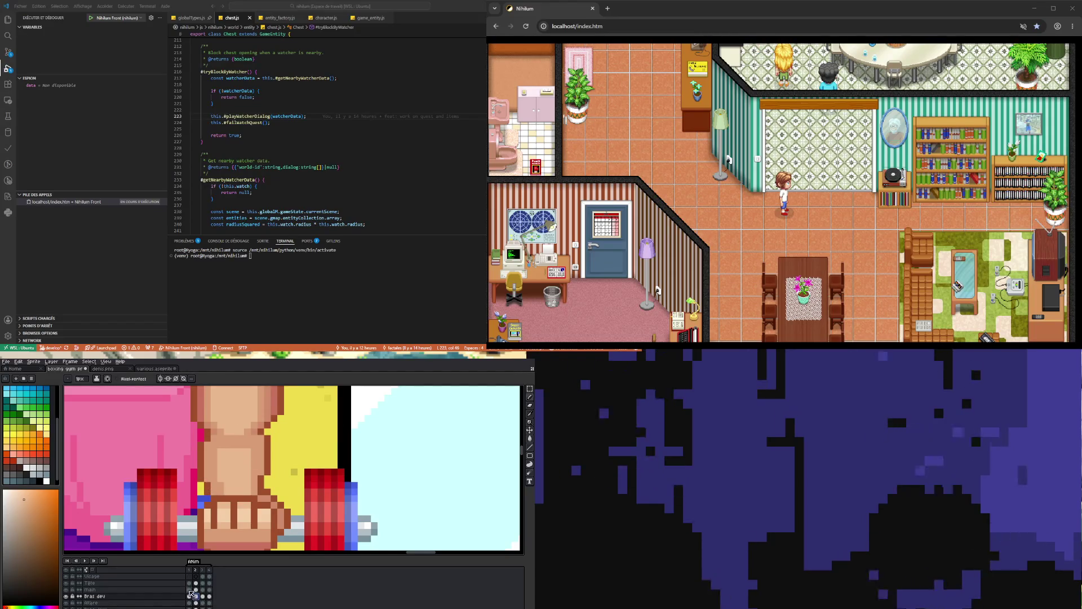
pyautogui.click(190, 597)
pyautogui.press('alt')
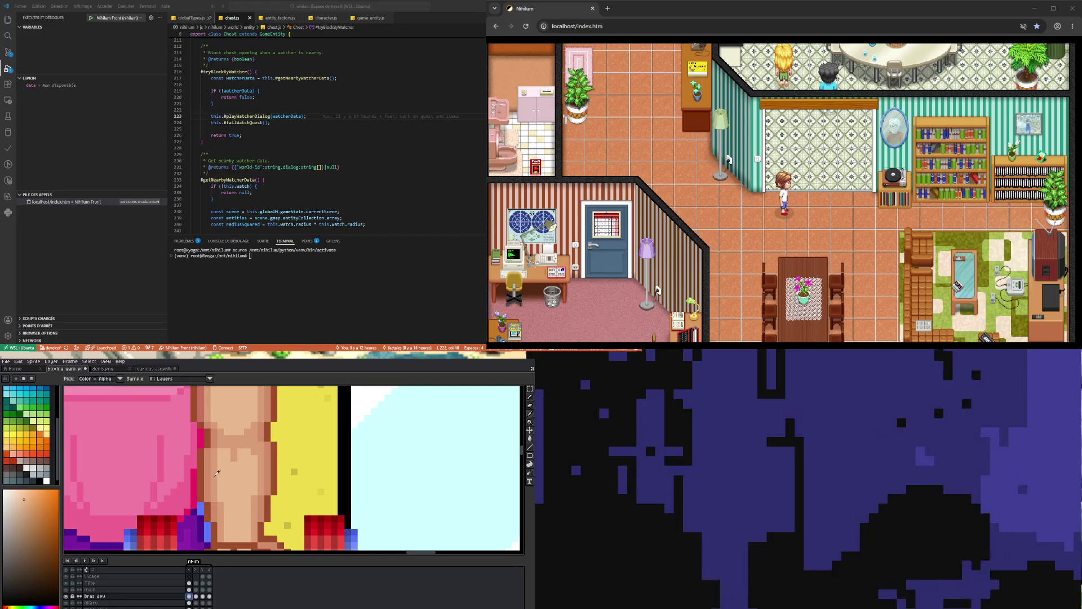
pyautogui.keyDown('alt'); pyautogui.click(213, 470); pyautogui.keyUp('alt')
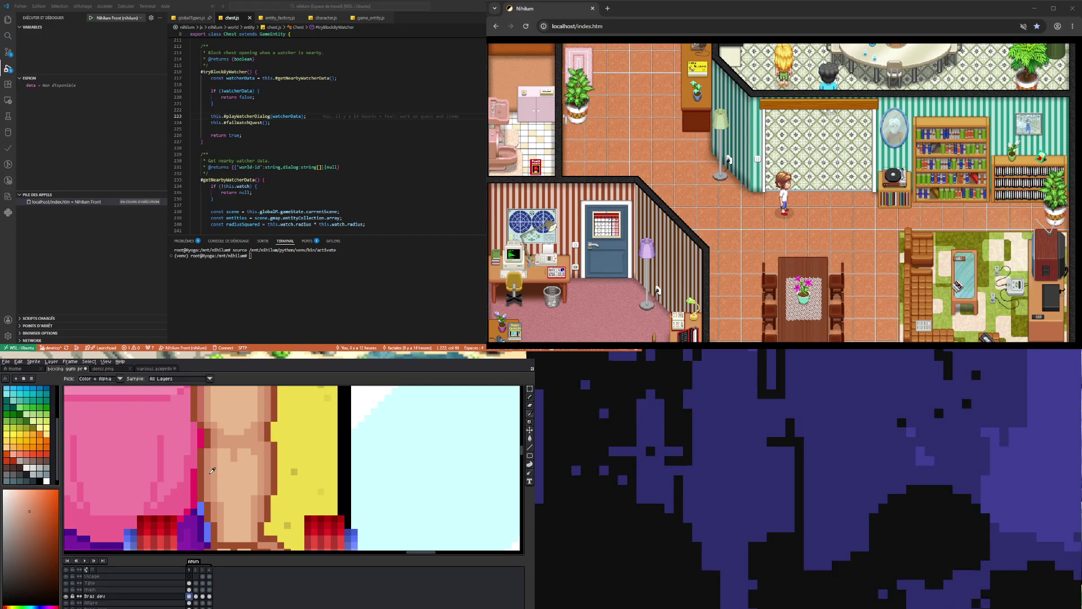
pyautogui.click(195, 596)
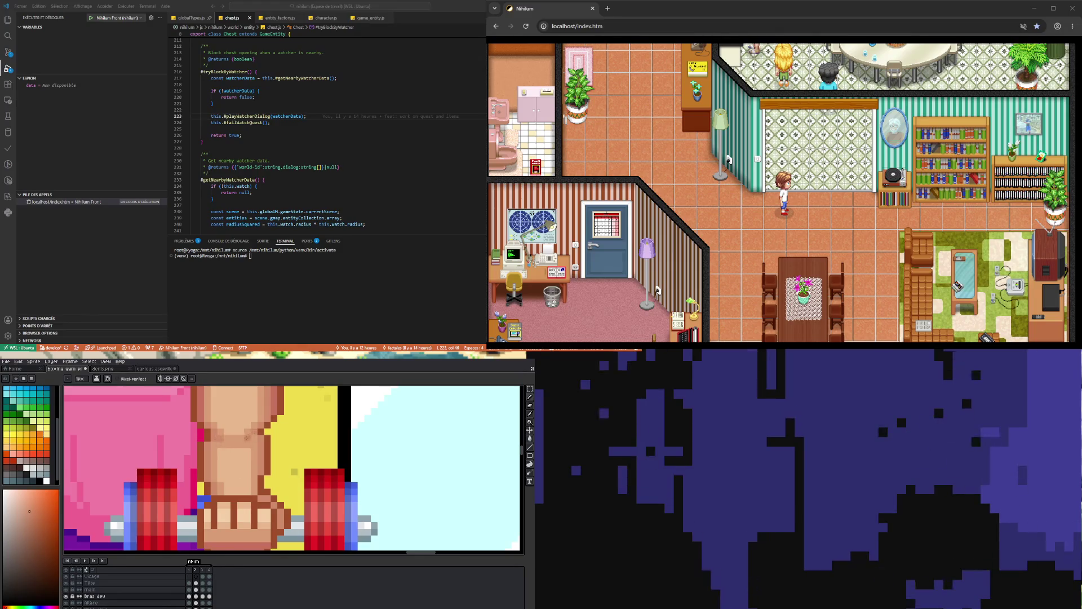
pyautogui.scroll(-5, 231, 485)
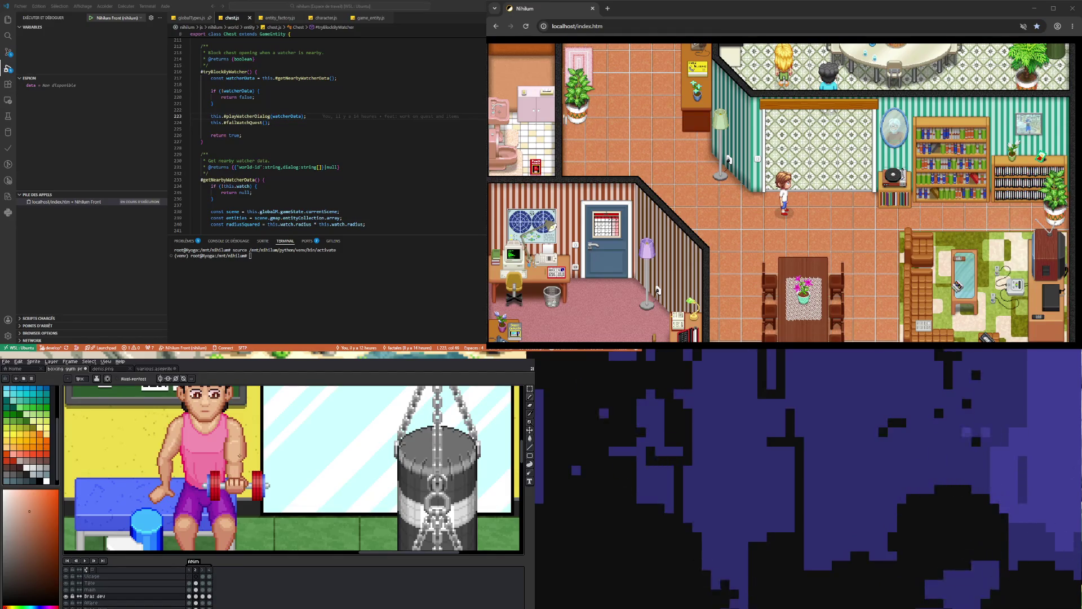
# Sample a skin colour near the fist and select the main layer's frame 2 cel.
pyautogui.scroll(1, 242, 488)
pyautogui.scroll(2, 242, 486)
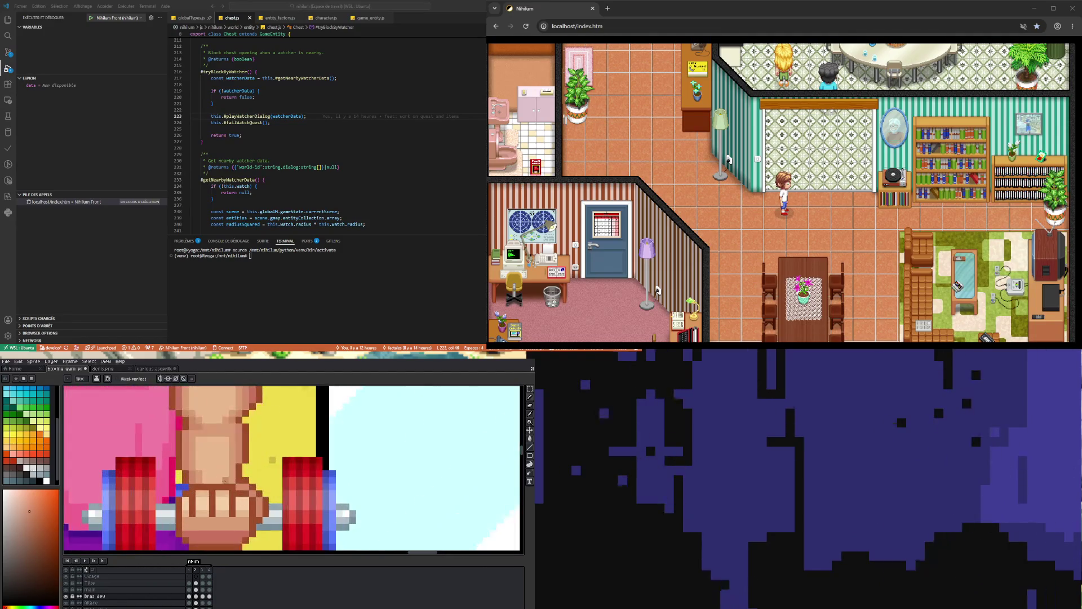
pyautogui.scroll(-3, 225, 480)
pyautogui.scroll(-2, 224, 480)
pyautogui.scroll(2, 224, 480)
pyautogui.scroll(1, 203, 518)
pyautogui.scroll(2, 203, 519)
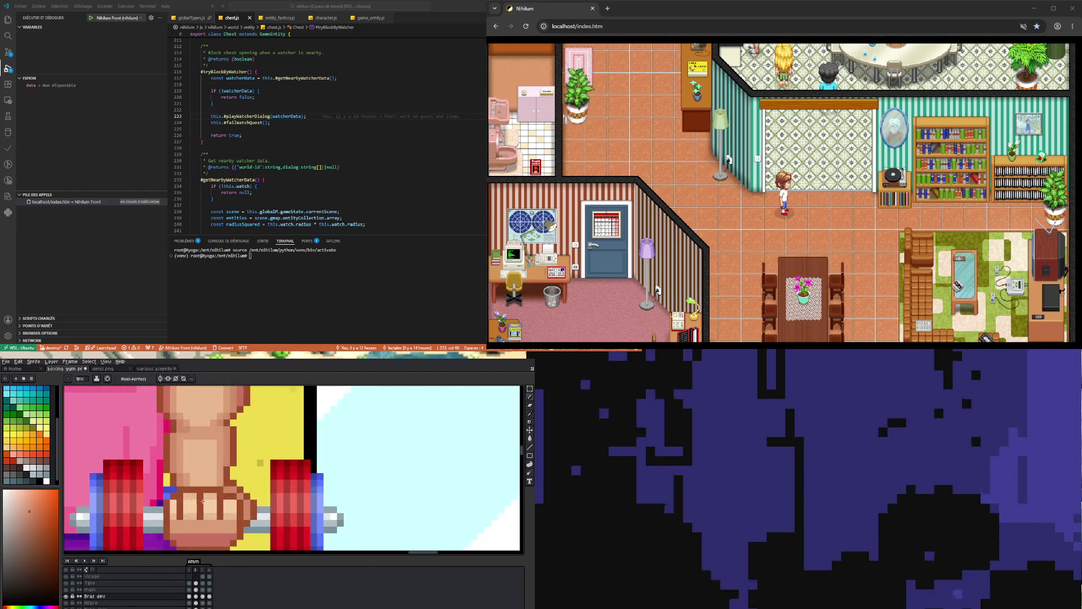
pyautogui.press('i')
pyautogui.click(204, 472)
pyautogui.press('b')
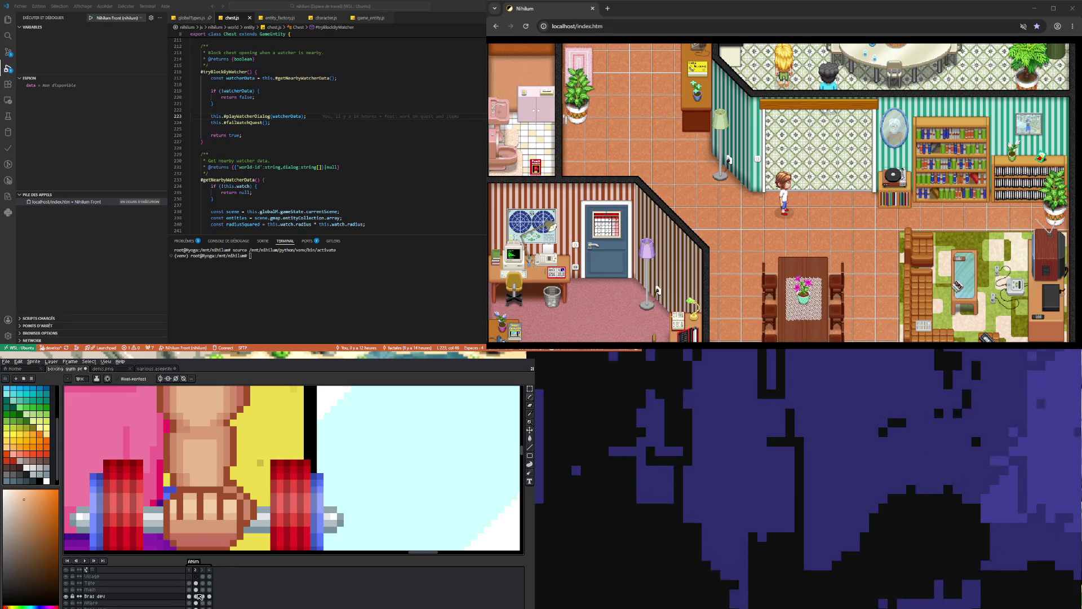
pyautogui.click(196, 590)
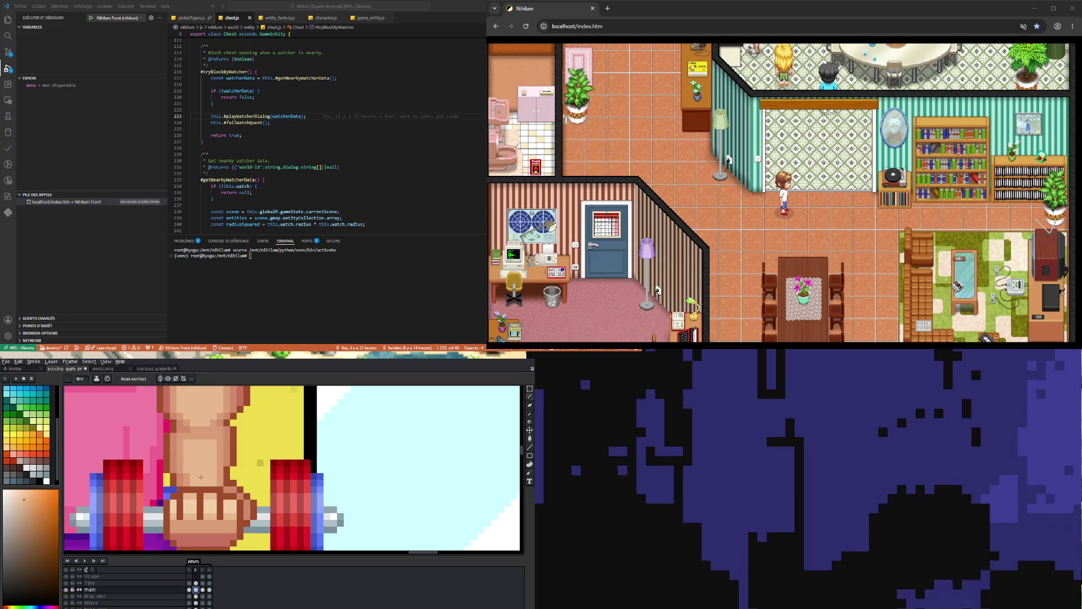
# Retouch the wrist pixels on the main layer, alternating eraser, eyedropper and pencil.
pyautogui.press('e')
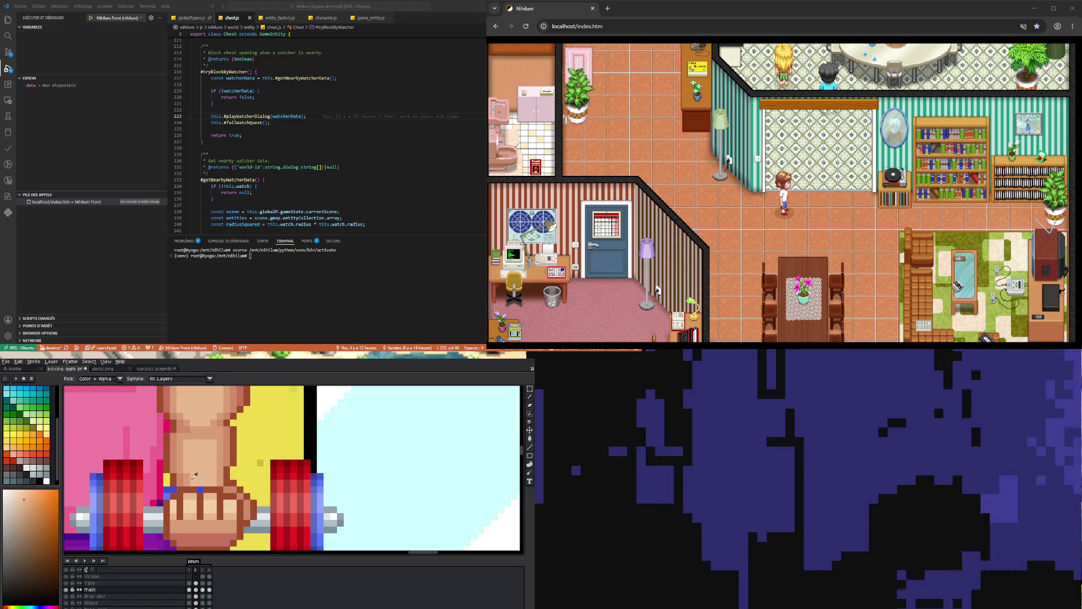
pyautogui.press('e')
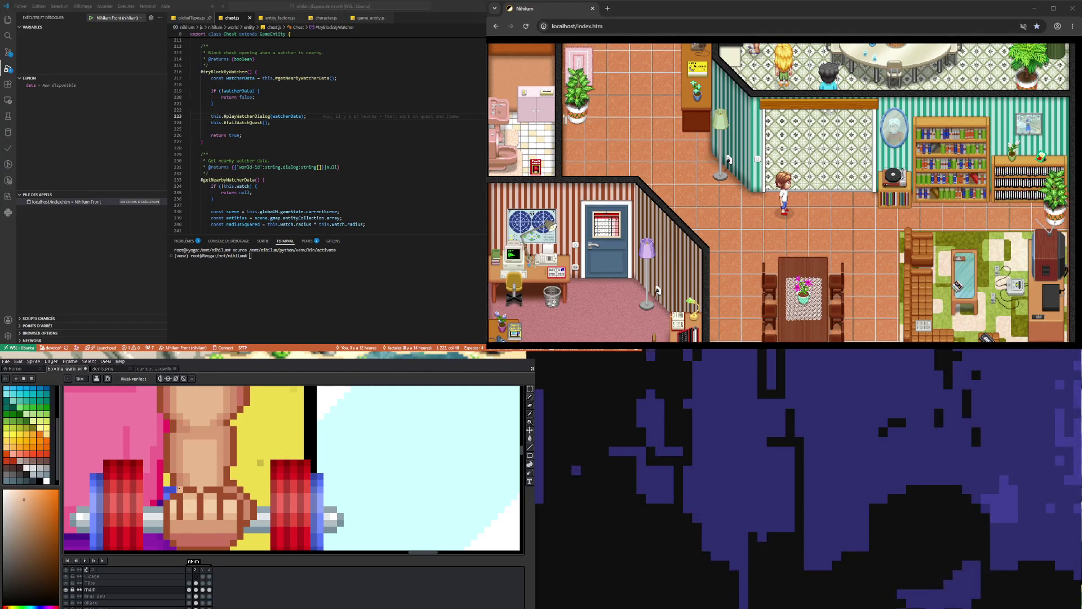
pyautogui.press('i')
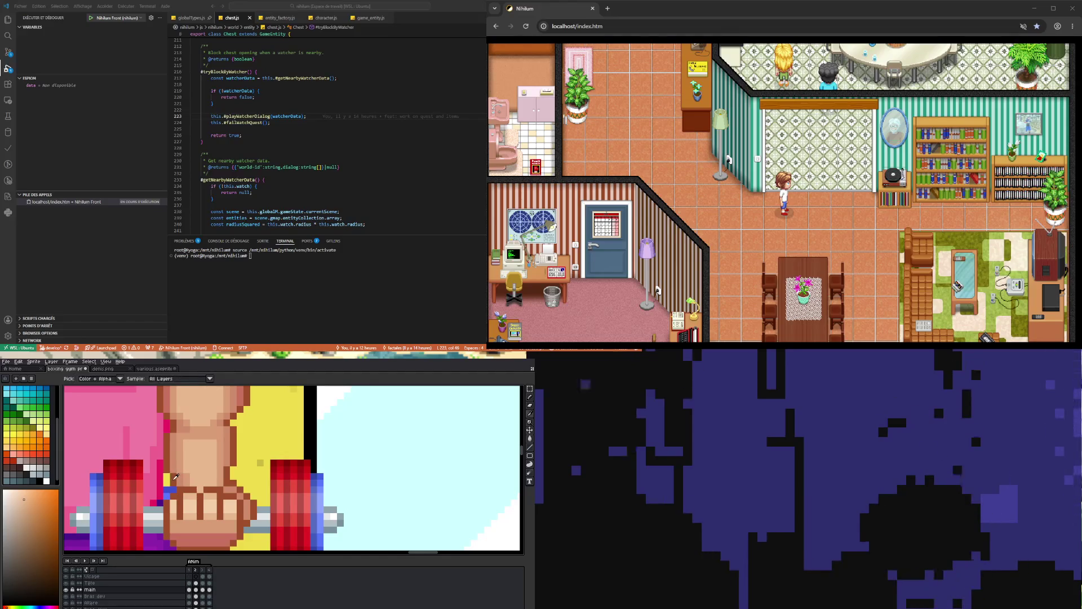
pyautogui.scroll(-3, 212, 488)
pyautogui.scroll(2, 222, 500)
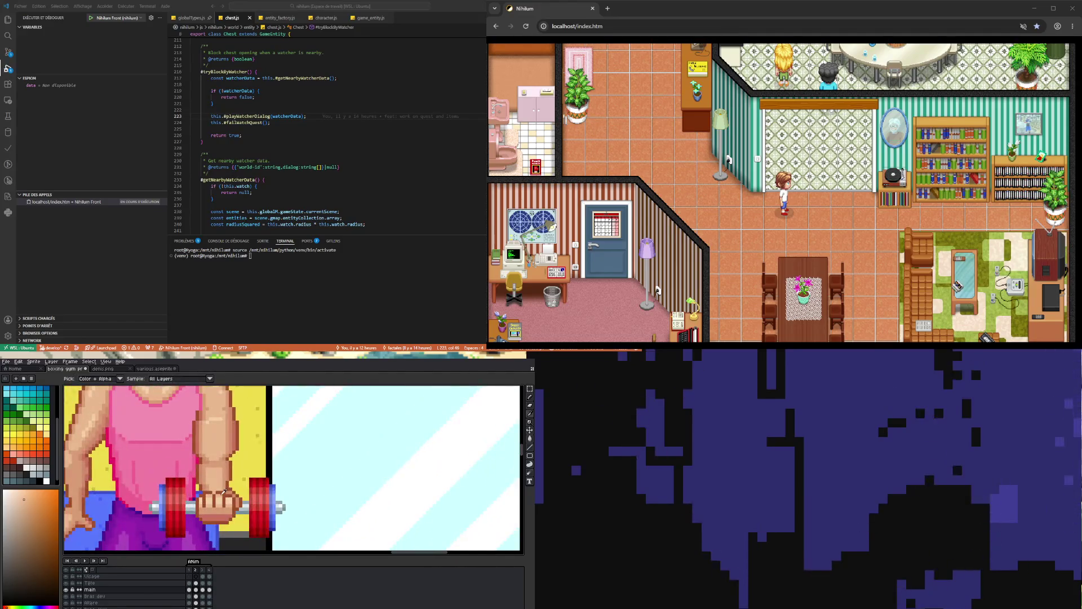
pyautogui.scroll(1, 224, 490)
pyautogui.press('b')
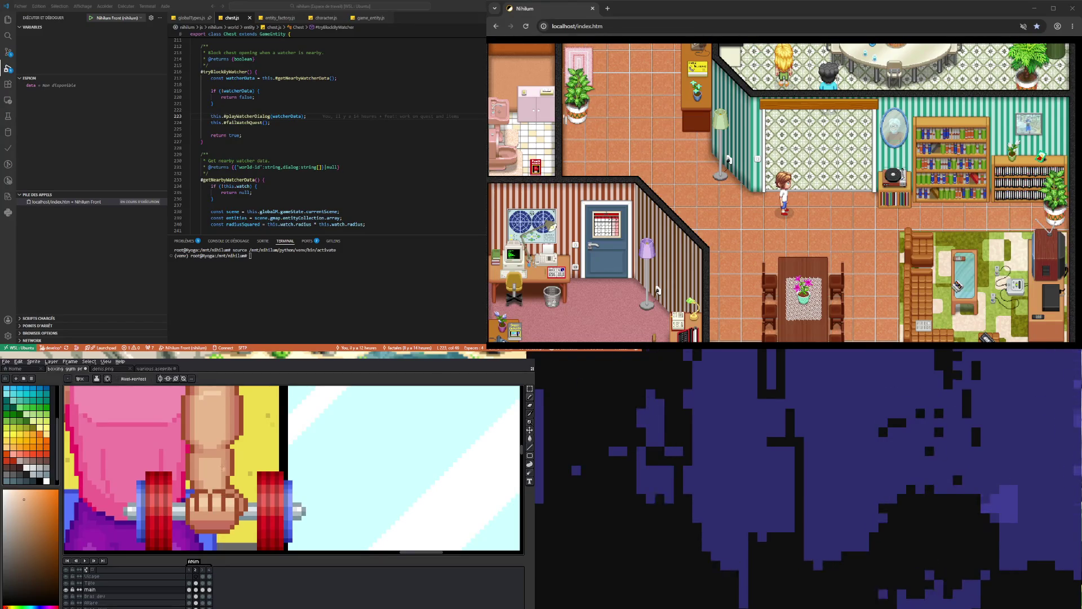
pyautogui.scroll(-3, 231, 504)
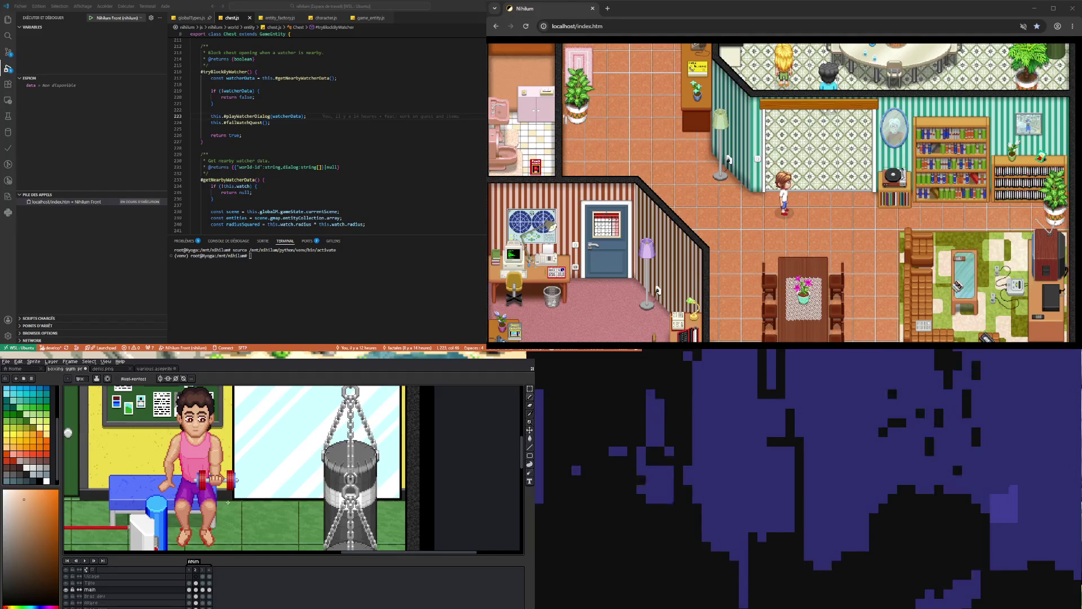
pyautogui.scroll(2, 228, 501)
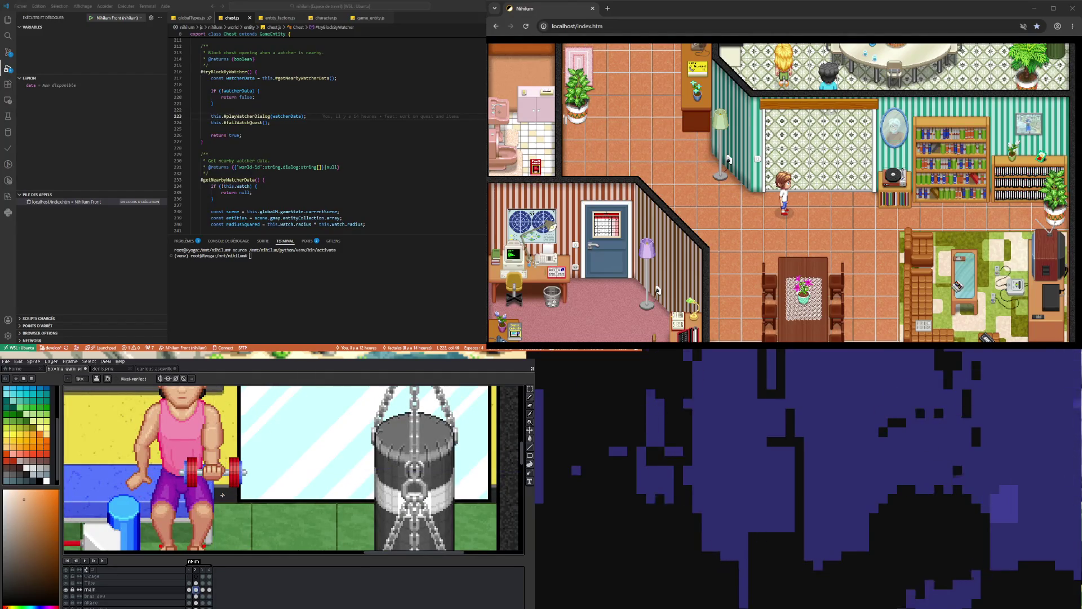
pyautogui.scroll(-3, 226, 501)
pyautogui.scroll(2, 226, 502)
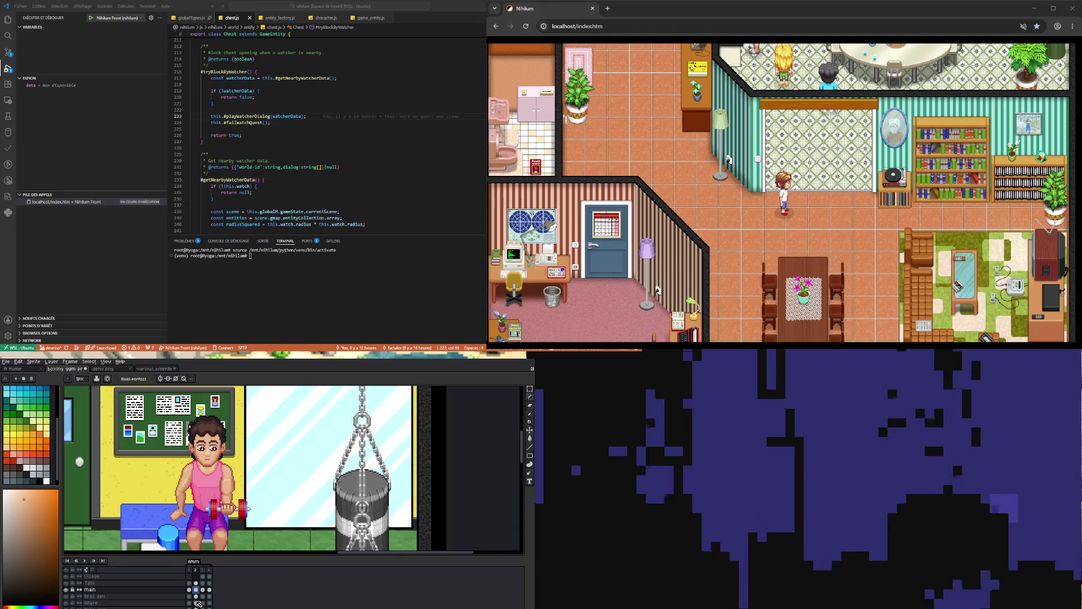
pyautogui.click(204, 589)
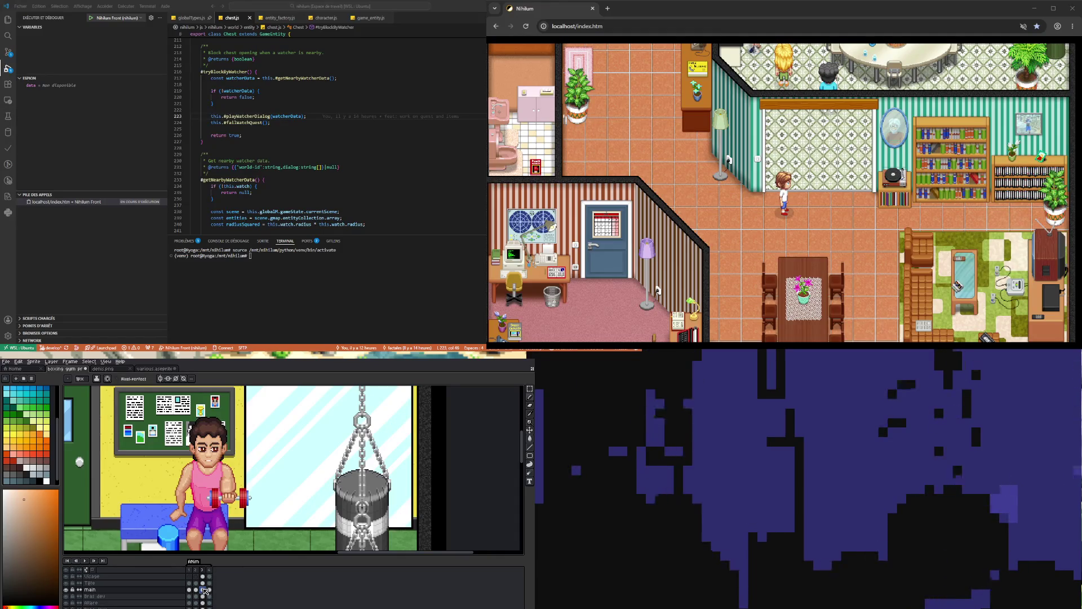
pyautogui.click(209, 589)
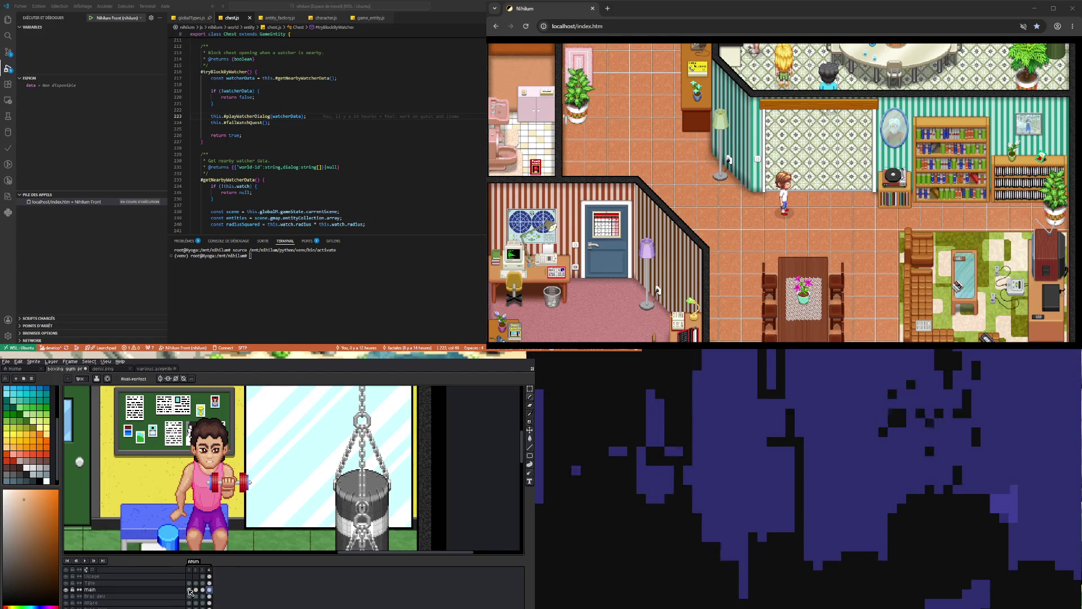
pyautogui.click(190, 590)
pyautogui.click(197, 590)
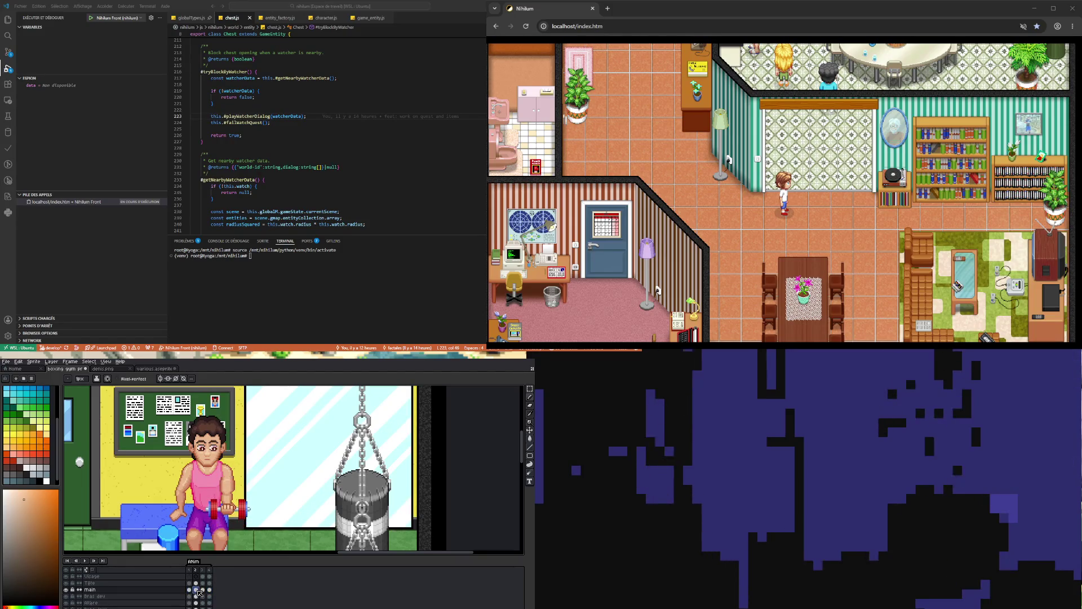
pyautogui.click(190, 590)
pyautogui.click(196, 589)
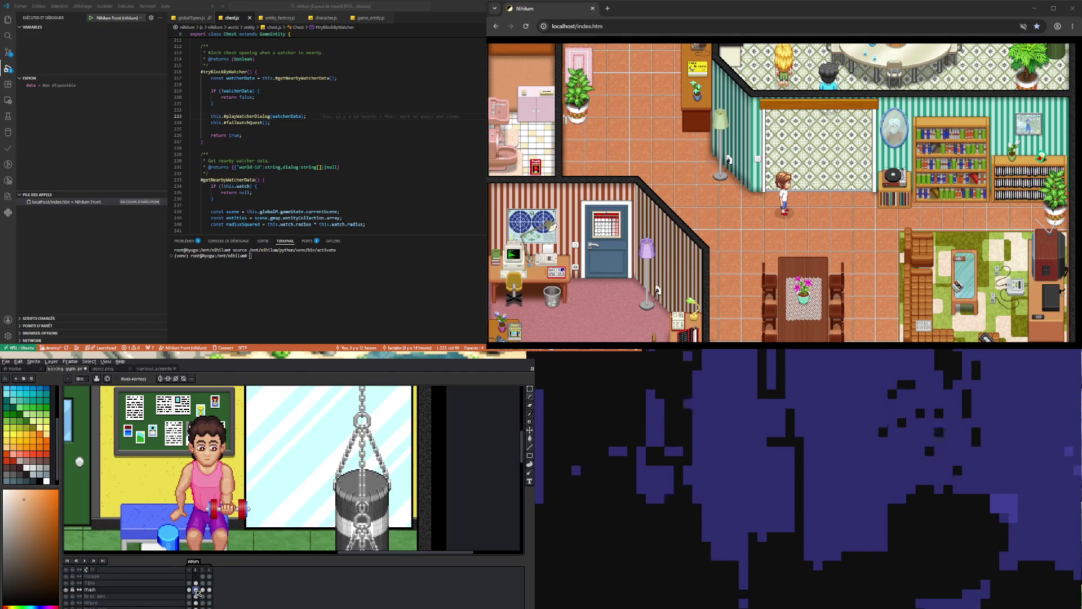
pyautogui.scroll(5, 254, 484)
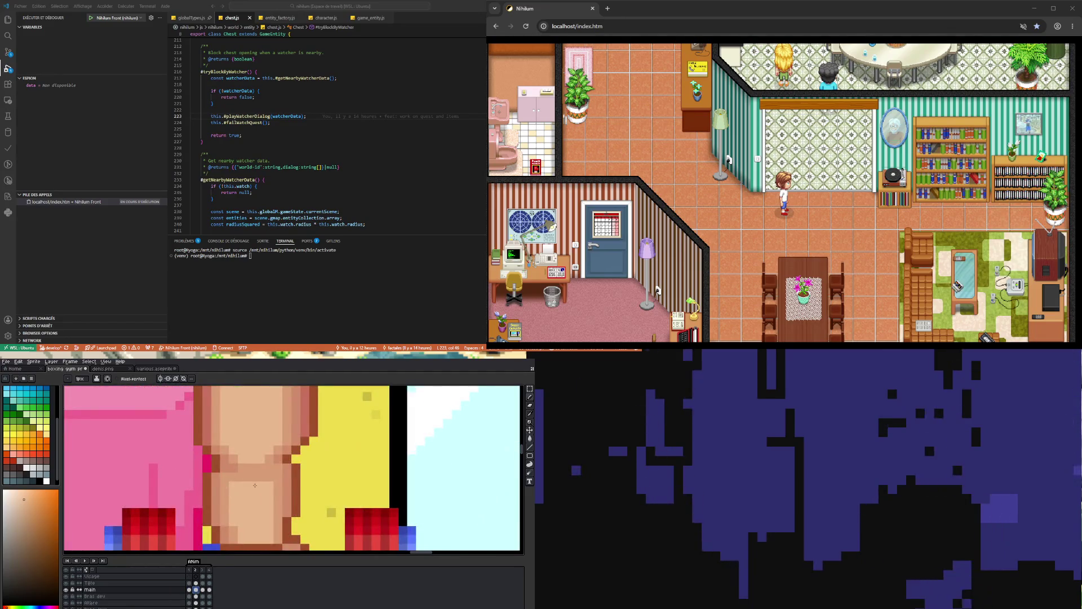
pyautogui.press('i')
pyautogui.press('b')
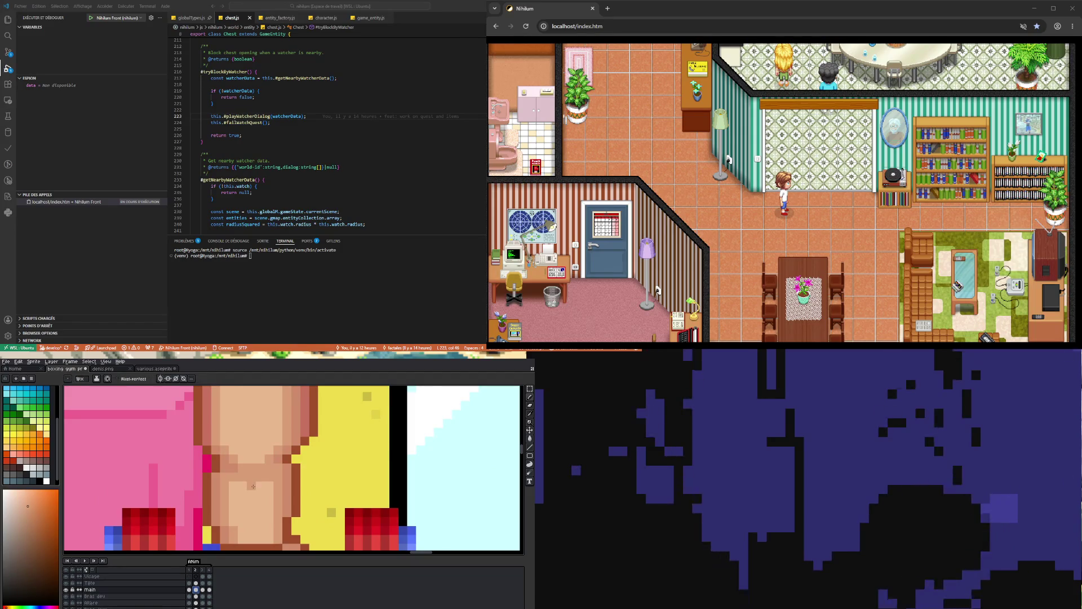
pyautogui.click(190, 589)
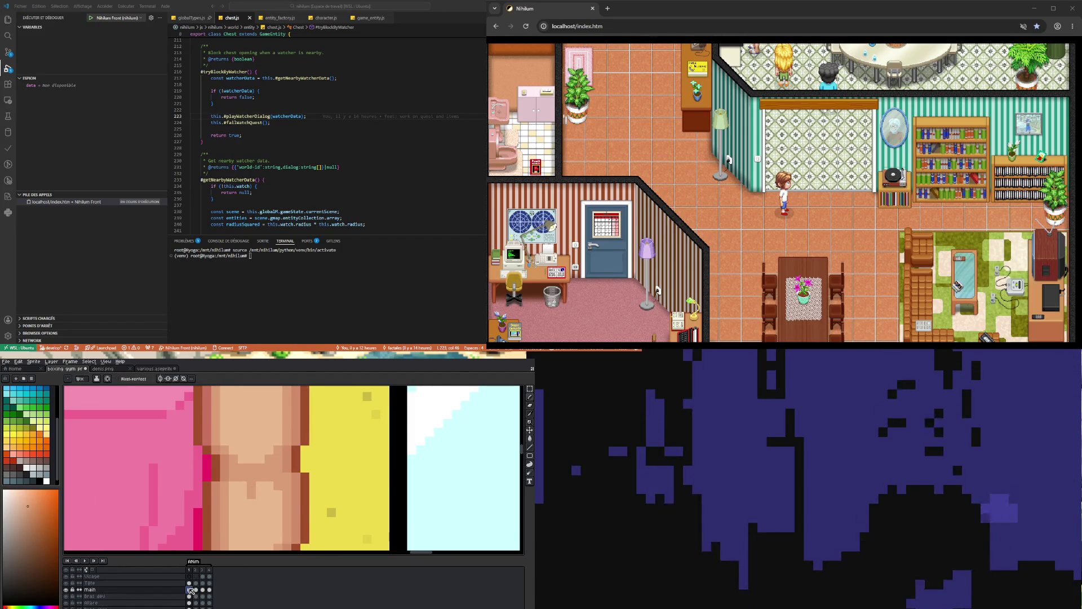
pyautogui.click(196, 589)
pyautogui.scroll(-2, 242, 479)
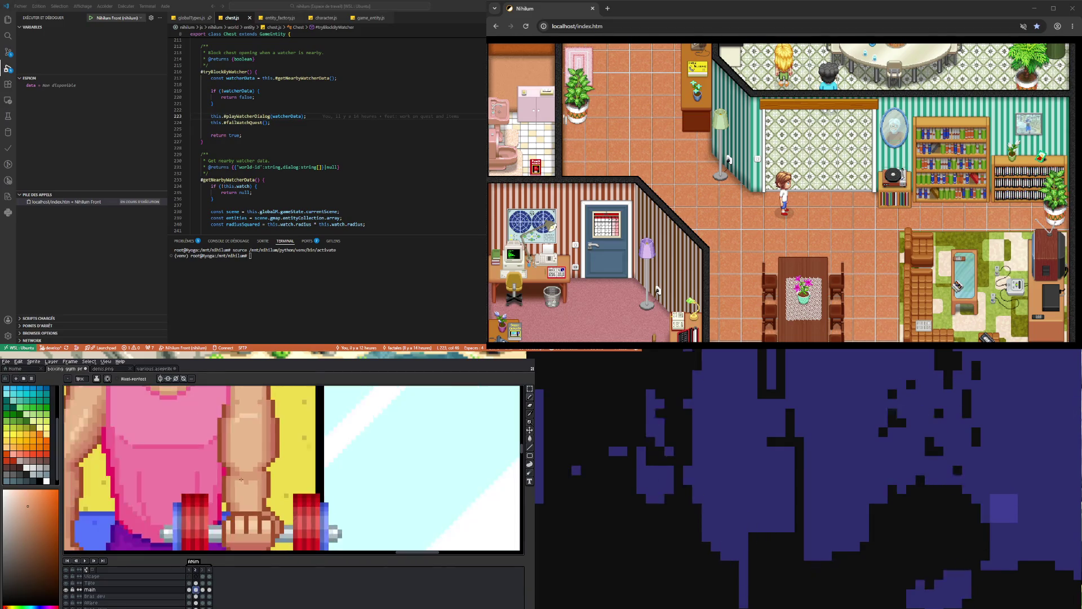
pyautogui.scroll(3, 258, 475)
pyautogui.keyDown('alt'); pyautogui.click(253, 465); pyautogui.keyUp('alt')
pyautogui.scroll(-2, 288, 512)
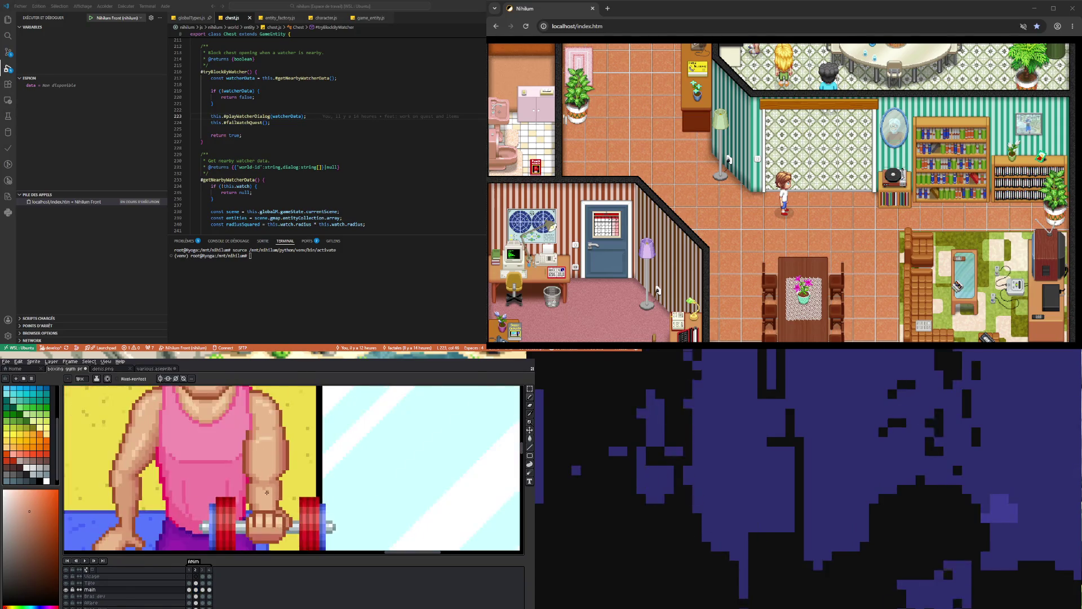
pyautogui.scroll(-1, 274, 499)
pyautogui.scroll(3, 274, 497)
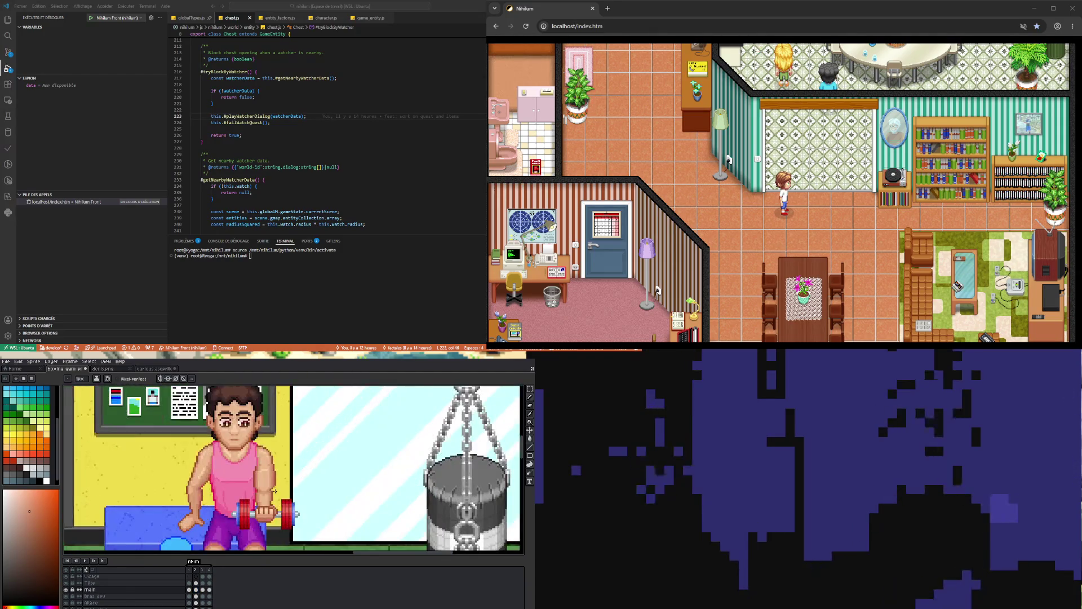
pyautogui.click(190, 590)
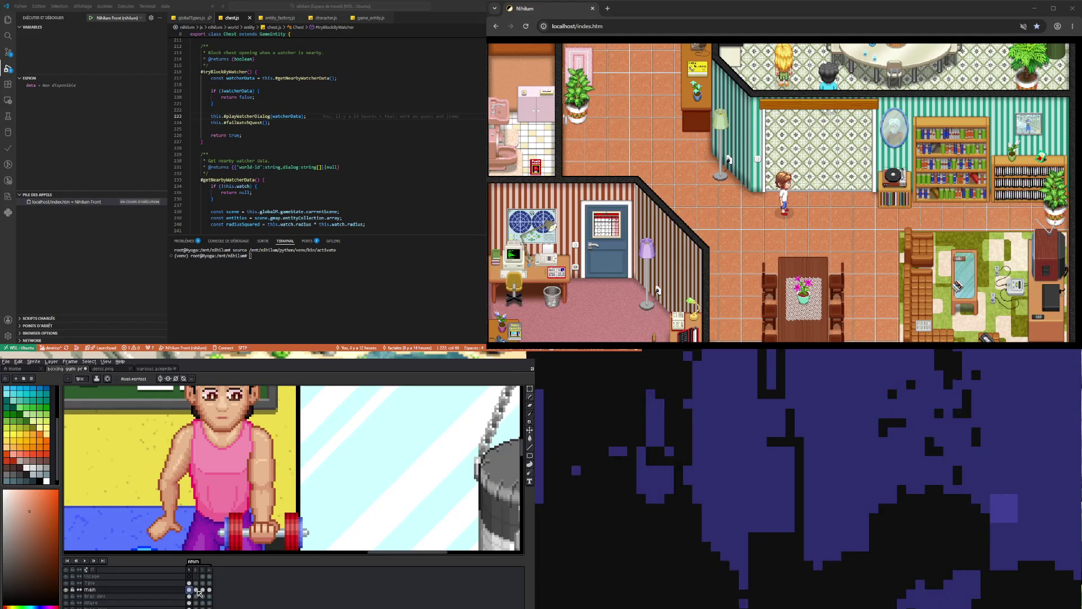
pyautogui.click(197, 590)
pyautogui.scroll(3, 294, 456)
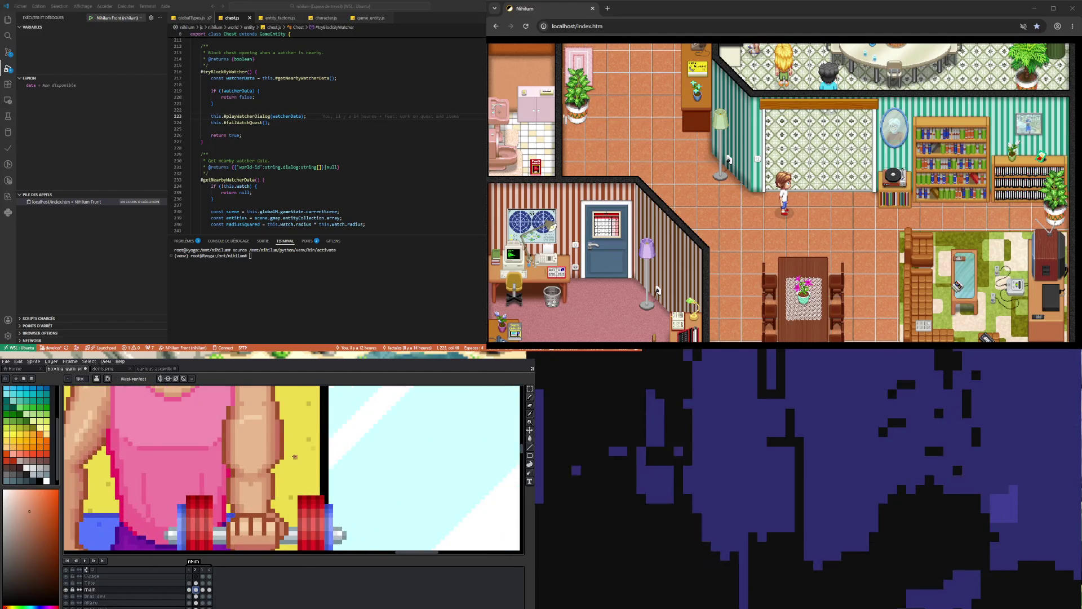
pyautogui.scroll(-2, 285, 461)
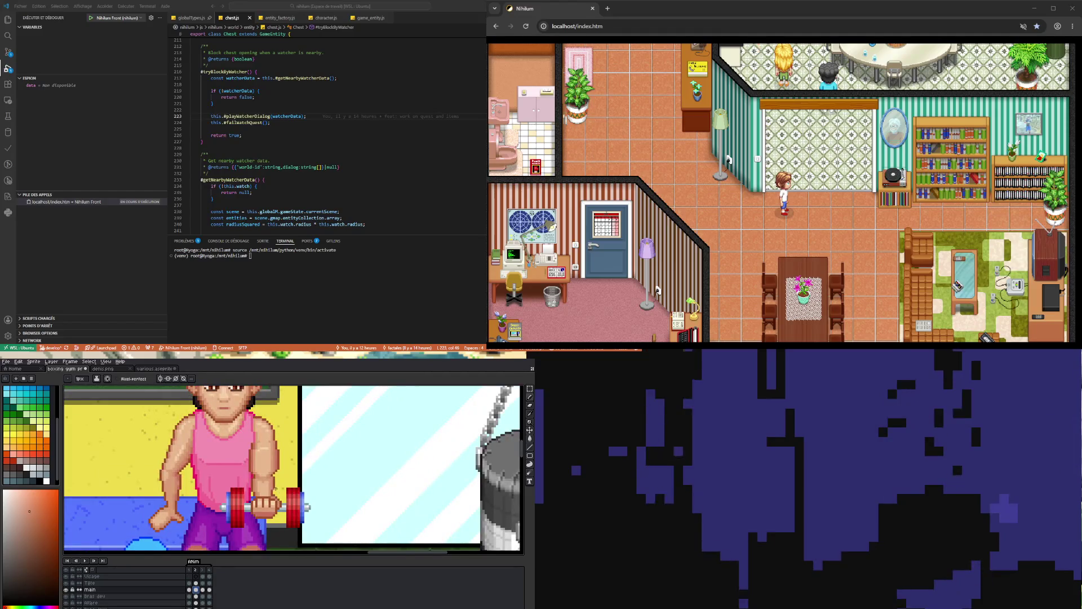
pyautogui.scroll(2, 279, 460)
pyautogui.click(191, 590)
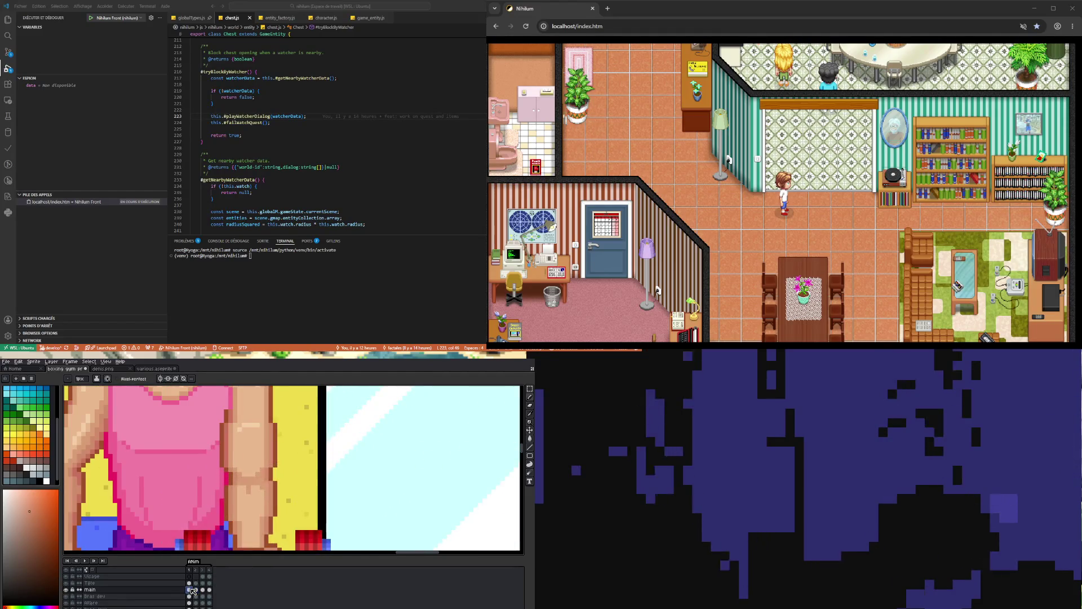
pyautogui.click(197, 590)
pyautogui.click(191, 590)
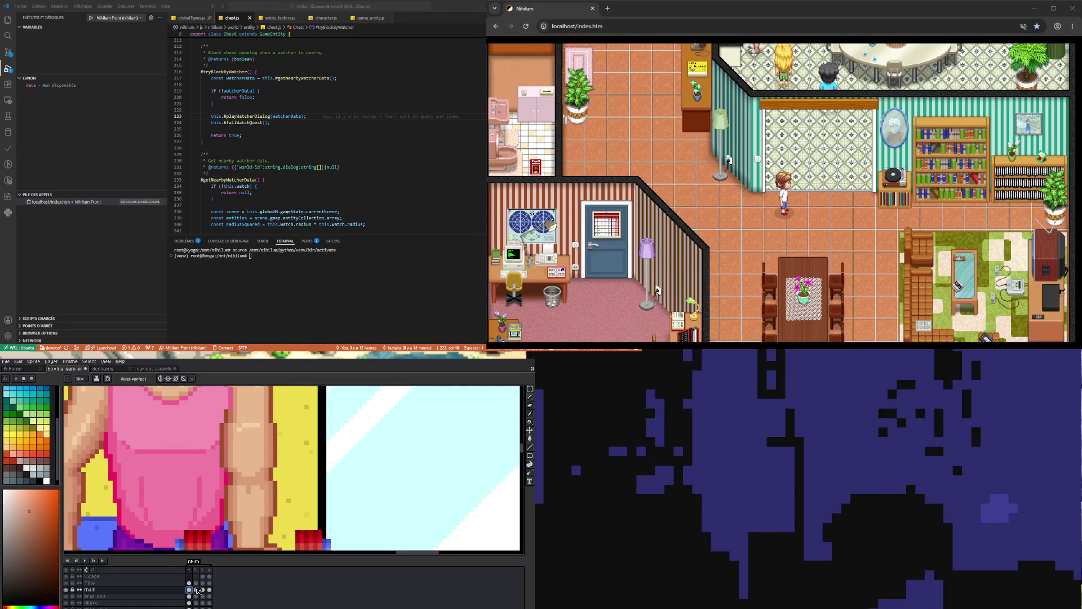
pyautogui.click(197, 590)
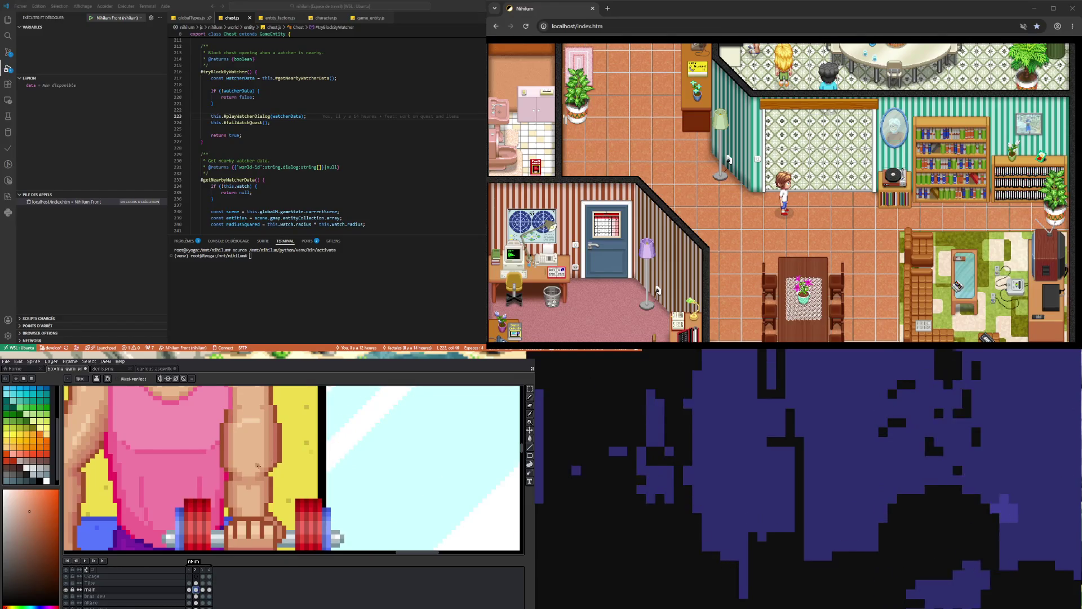
pyautogui.scroll(-2, 256, 478)
pyautogui.scroll(2, 252, 467)
pyautogui.scroll(-2, 252, 468)
pyautogui.scroll(1, 251, 483)
pyautogui.click(190, 590)
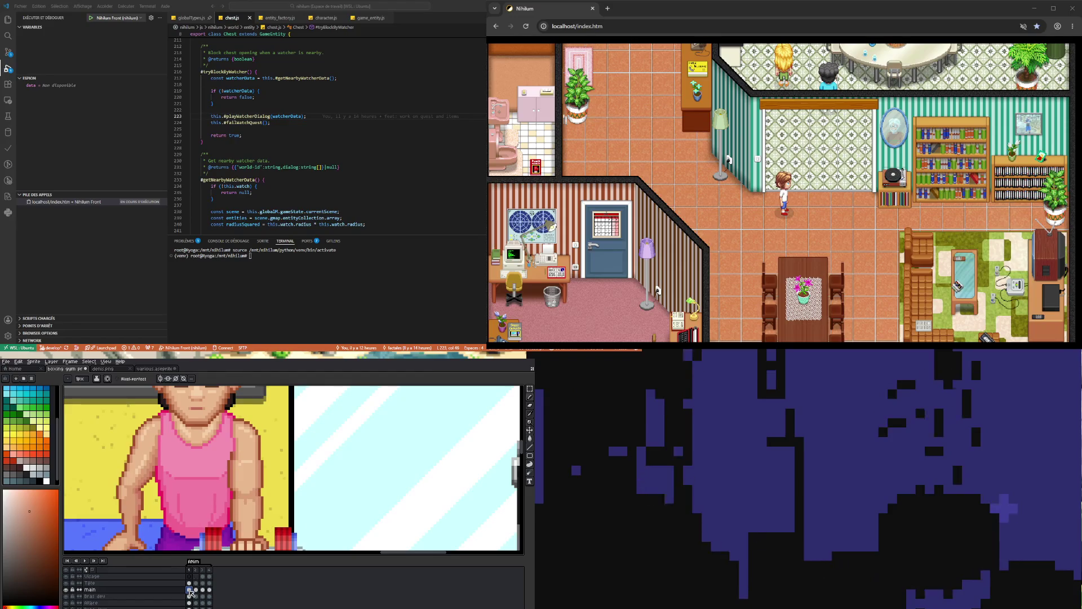
pyautogui.click(197, 590)
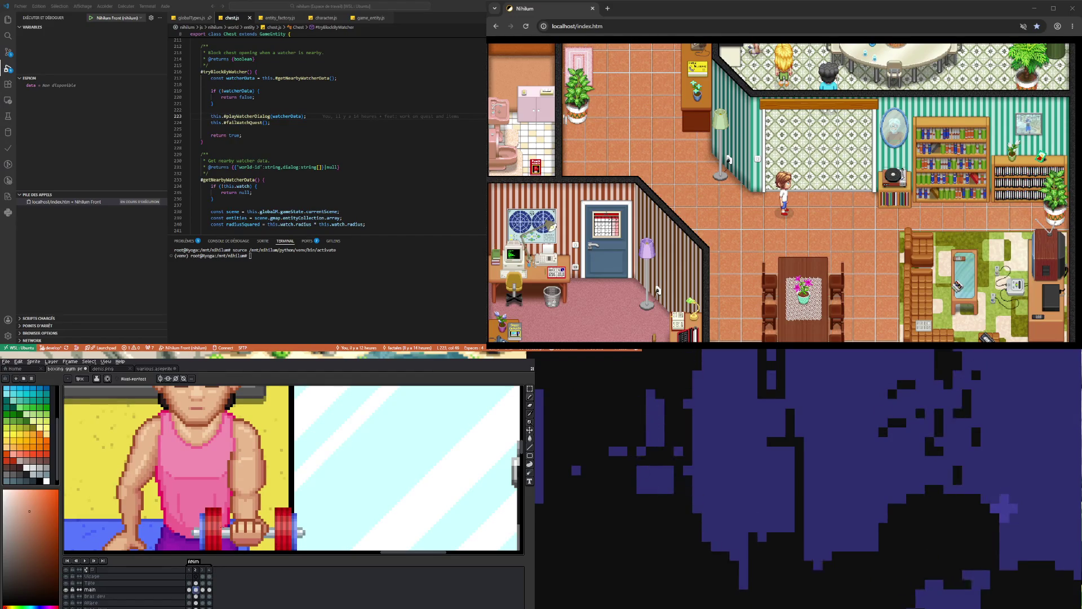
pyautogui.scroll(2, 257, 483)
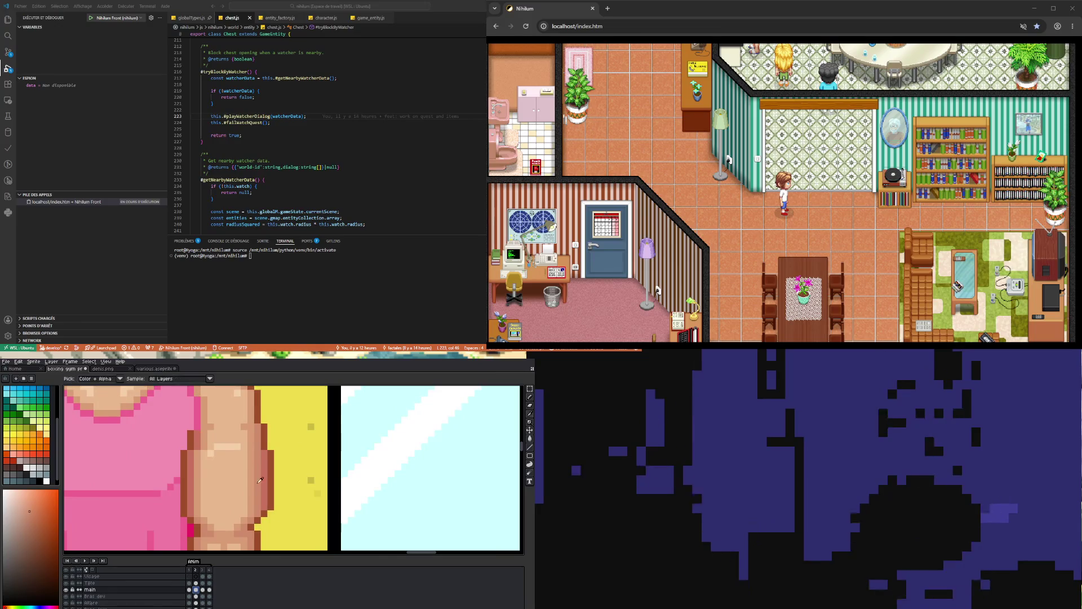
# Sample lighter skin tones and paint two vertical lighter strips down the forearm.
pyautogui.keyDown('alt'); pyautogui.click(245, 475); pyautogui.keyUp('alt')
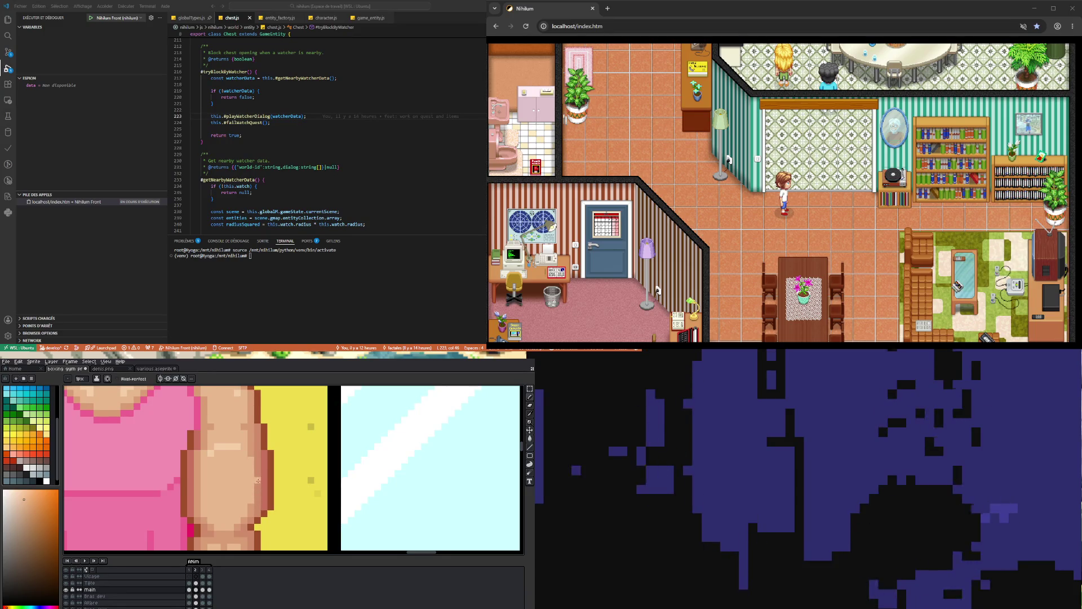
pyautogui.keyDown('alt'); pyautogui.click(258, 473); pyautogui.keyUp('alt')
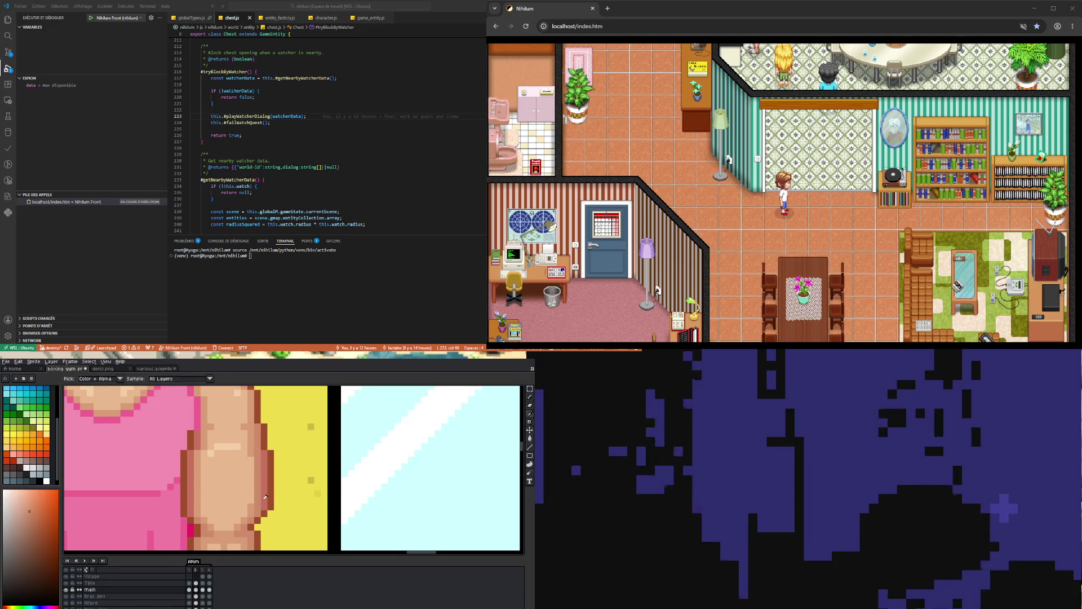
pyautogui.moveTo(264, 504); pyautogui.dragTo(266, 463)
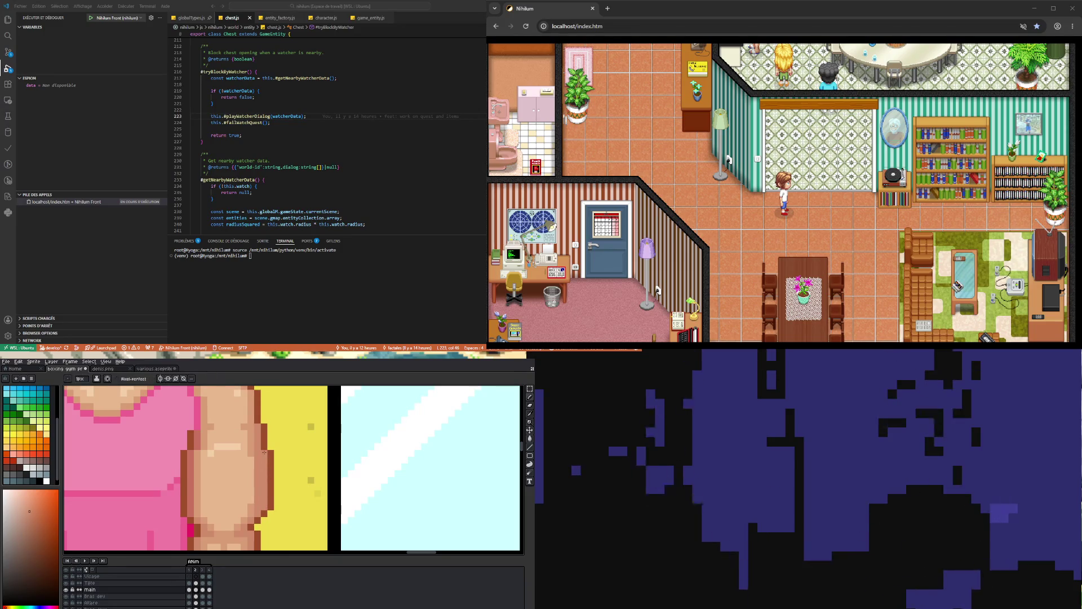
pyautogui.keyDown('alt'); pyautogui.click(257, 453); pyautogui.keyUp('alt')
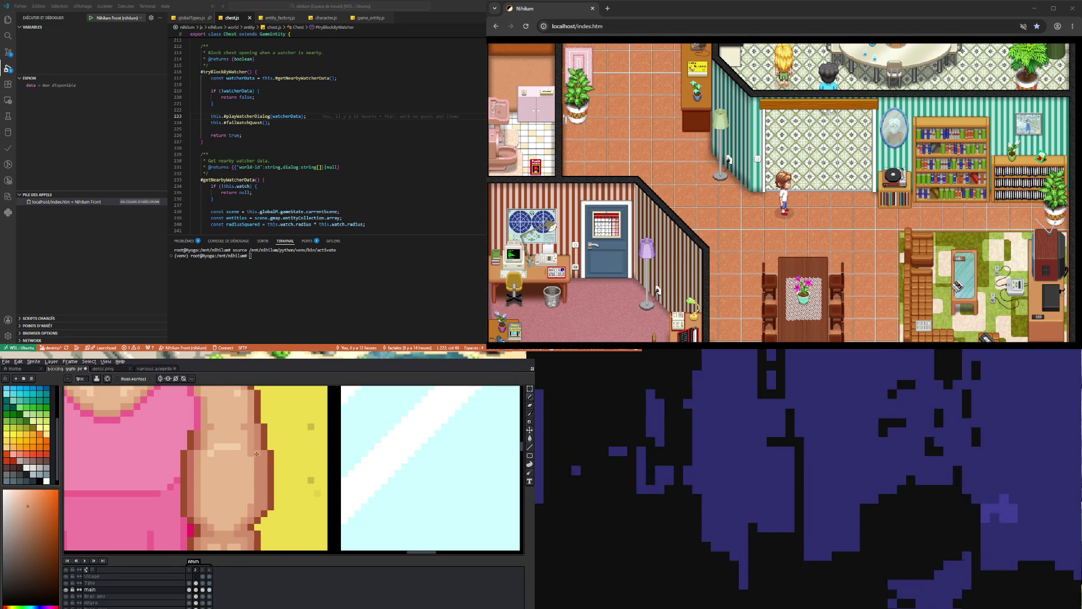
pyautogui.moveTo(259, 453); pyautogui.dragTo(258, 503)
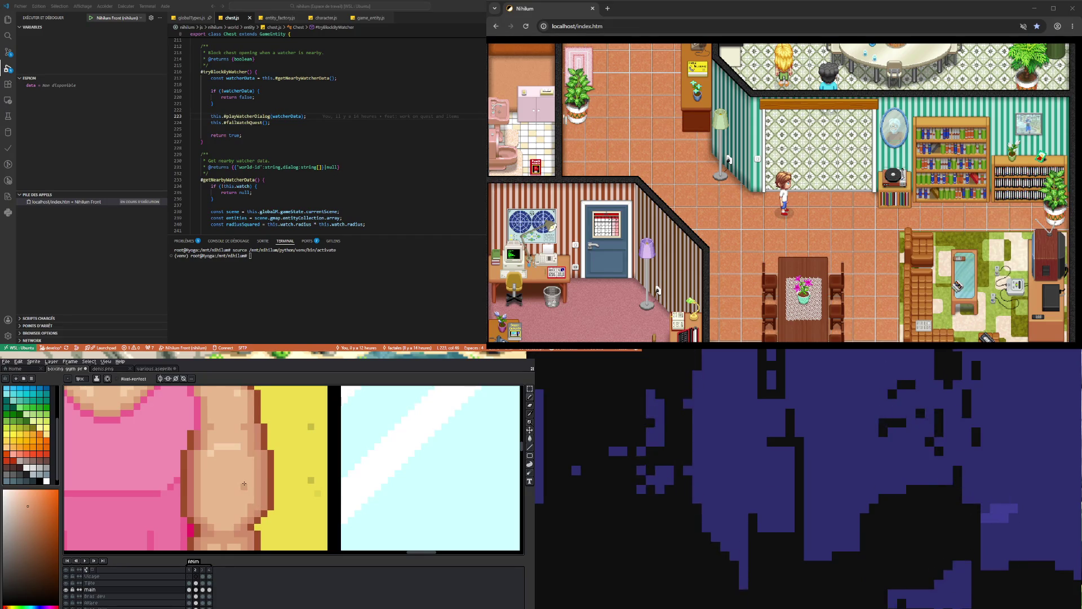
pyautogui.keyDown('alt'); pyautogui.click(245, 478); pyautogui.keyUp('alt')
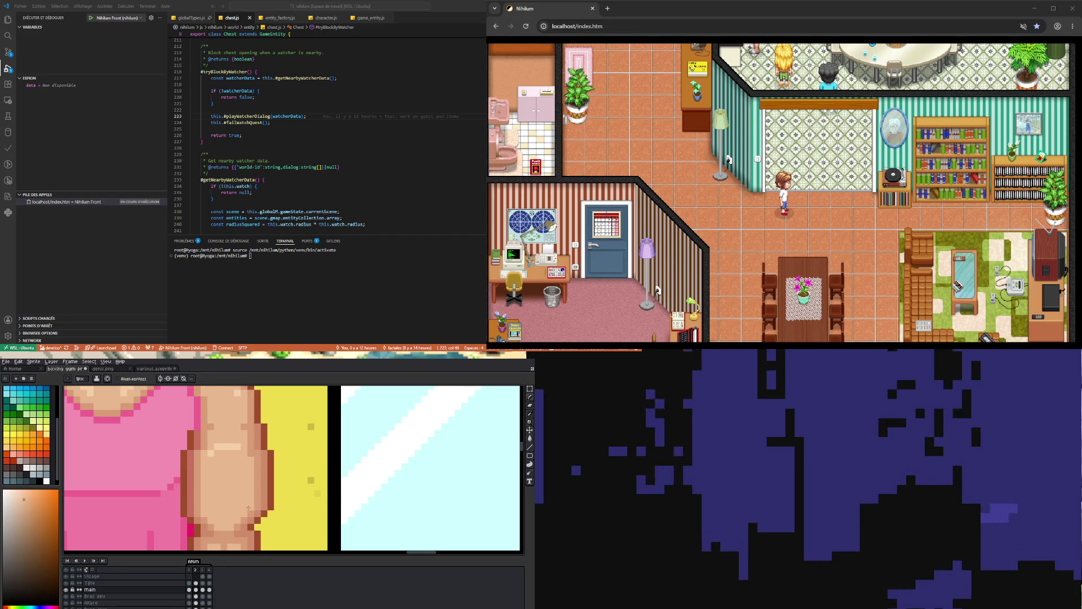
pyautogui.scroll(-4, 252, 452)
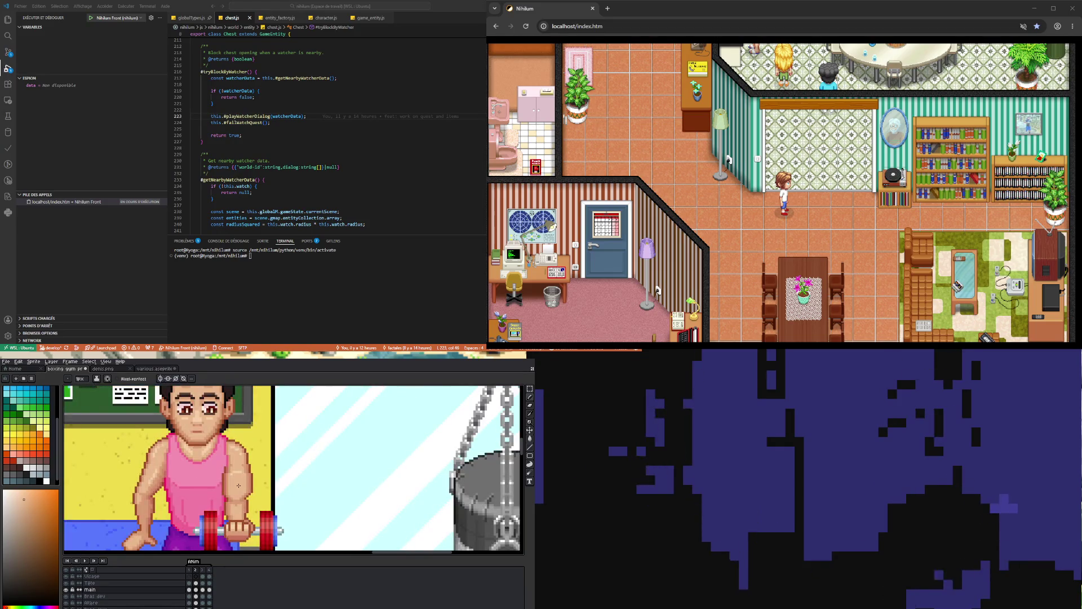
pyautogui.scroll(4, 230, 495)
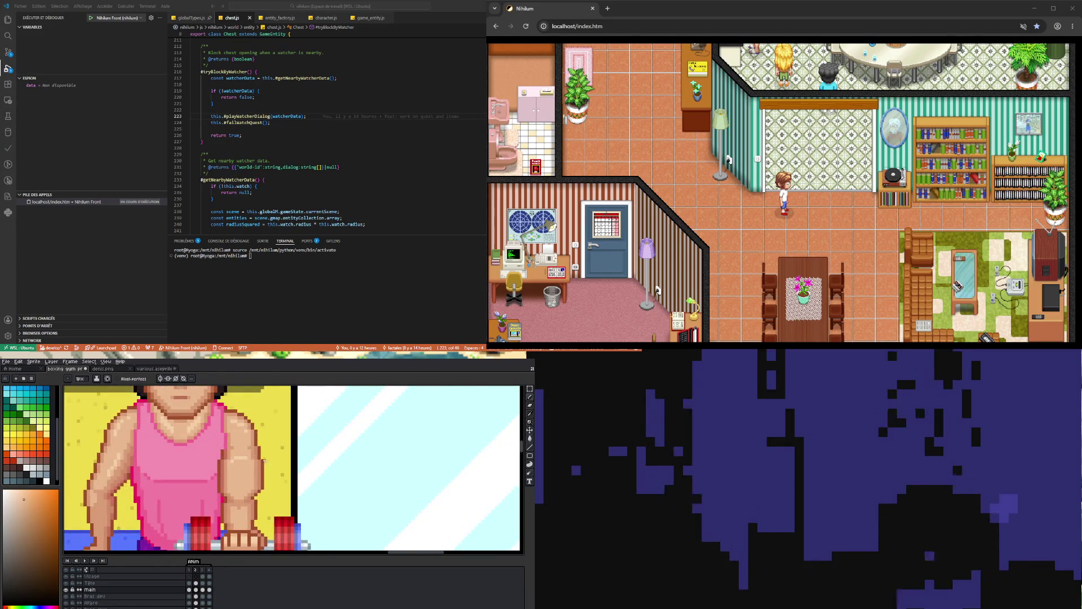
pyautogui.press('alt')
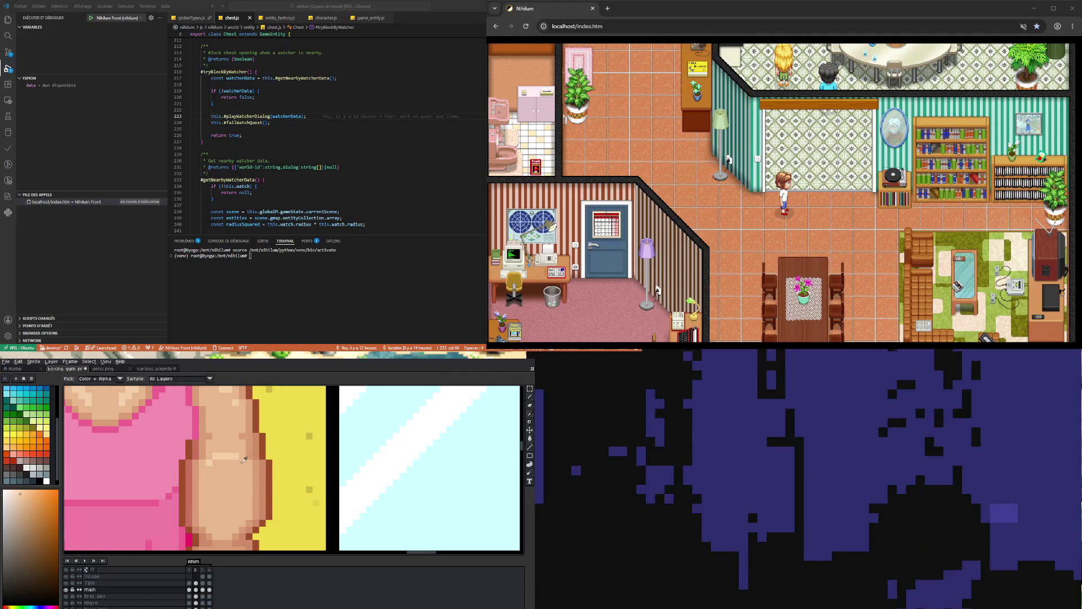
pyautogui.scroll(-4, 244, 460)
pyautogui.scroll(4, 212, 491)
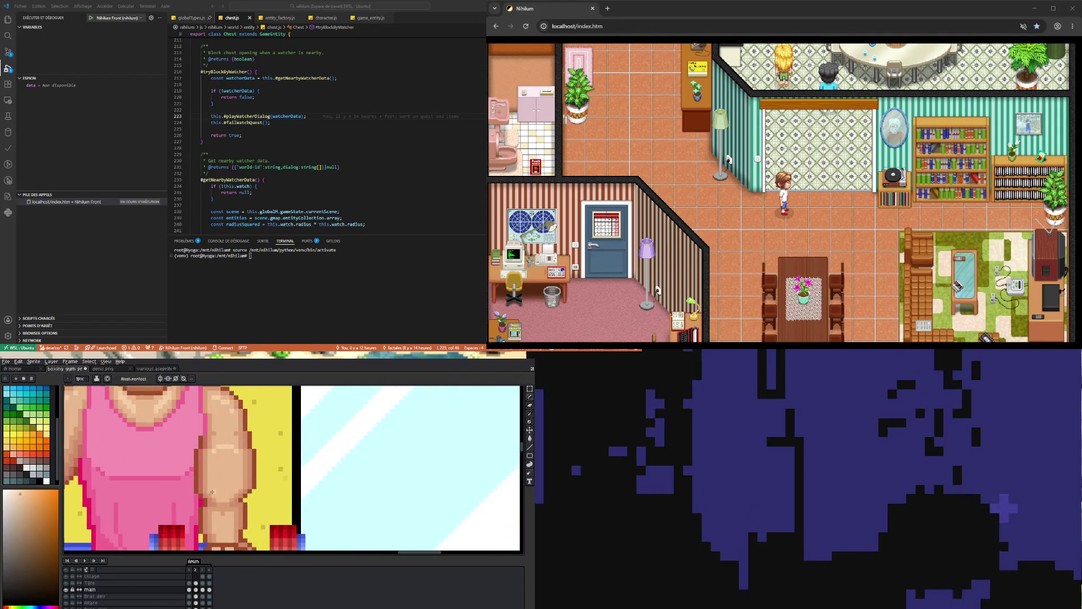
pyautogui.scroll(-4, 222, 495)
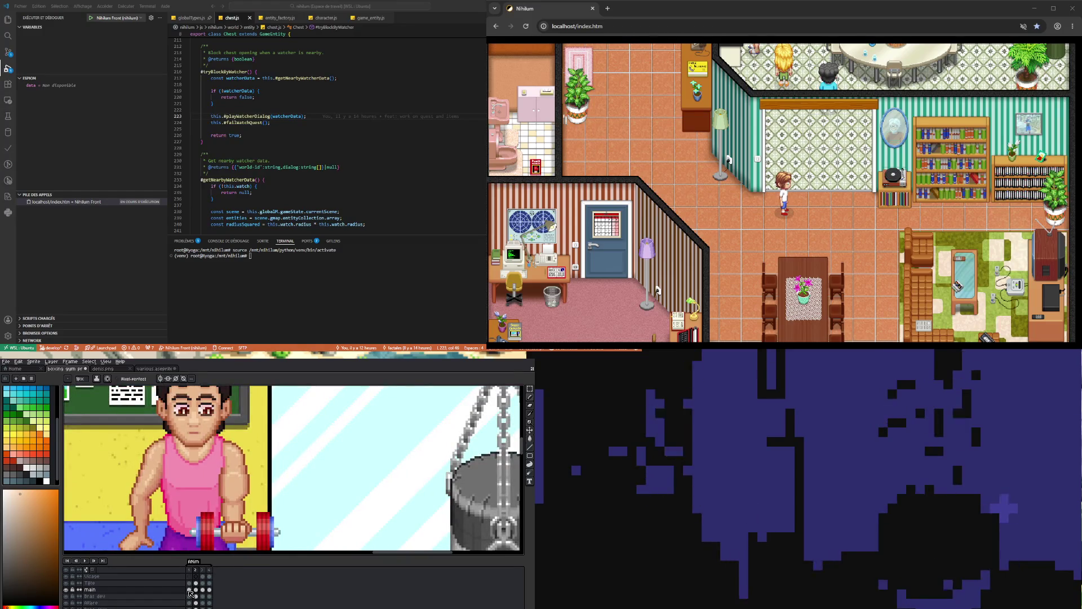
pyautogui.click(190, 590)
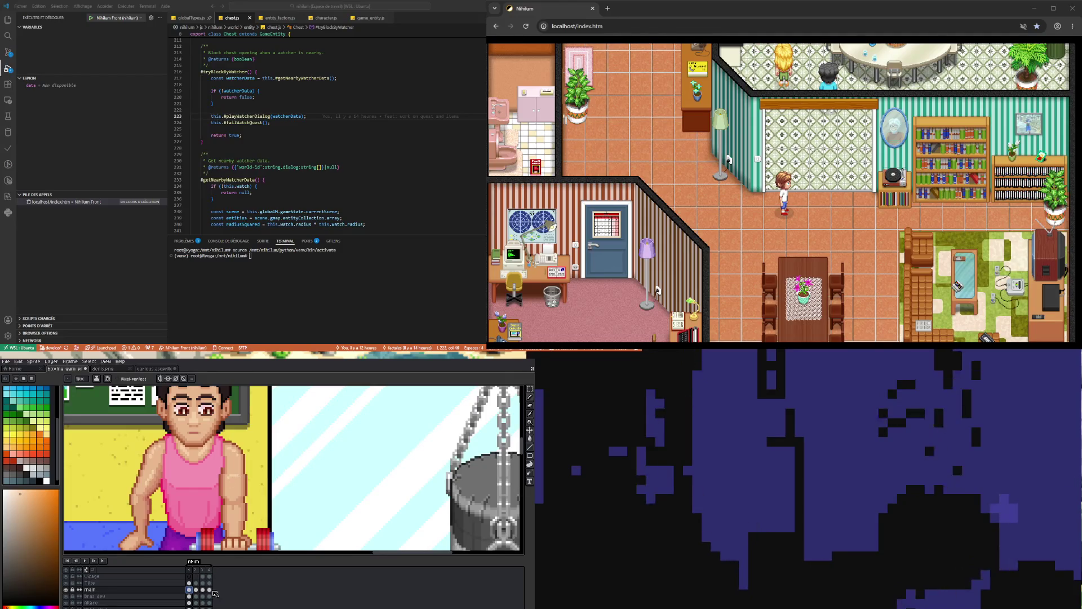
pyautogui.click(196, 589)
pyautogui.click(189, 590)
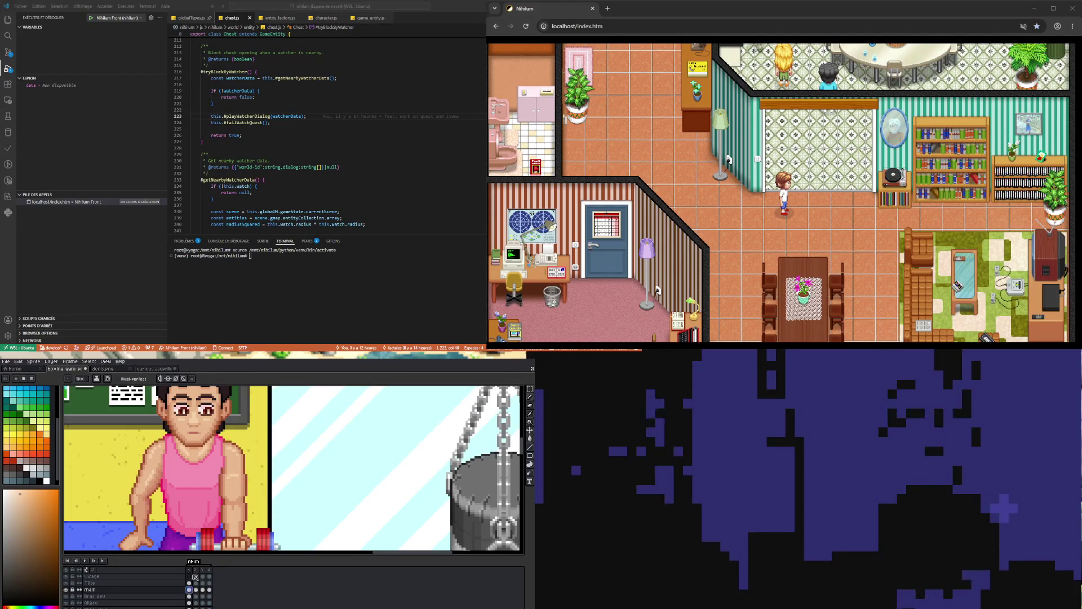
pyautogui.scroll(3, 224, 469)
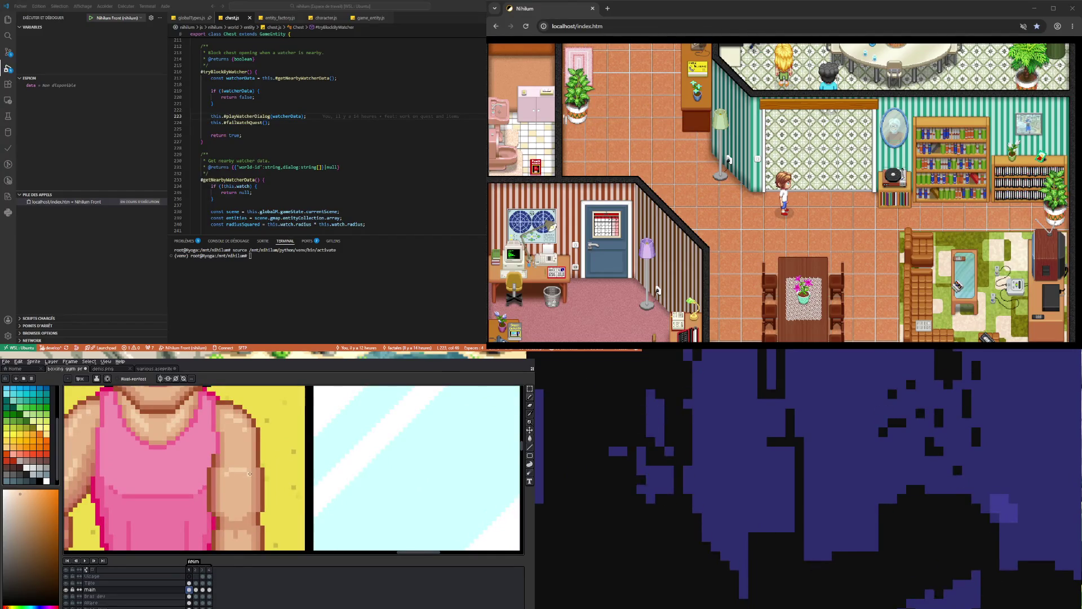
pyautogui.click(197, 589)
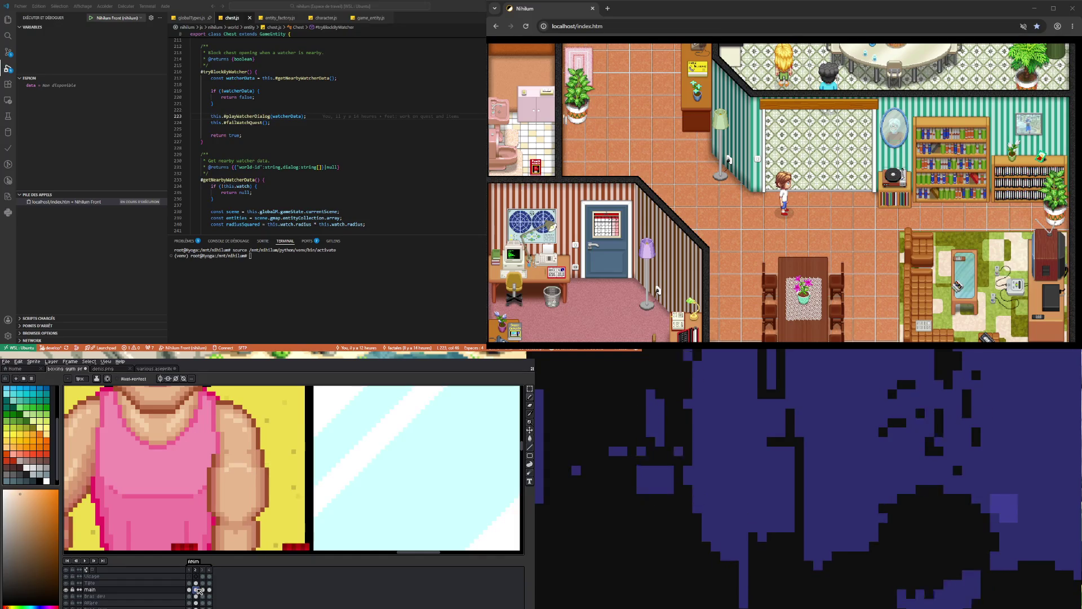
pyautogui.click(190, 589)
pyautogui.scroll(-3, 233, 508)
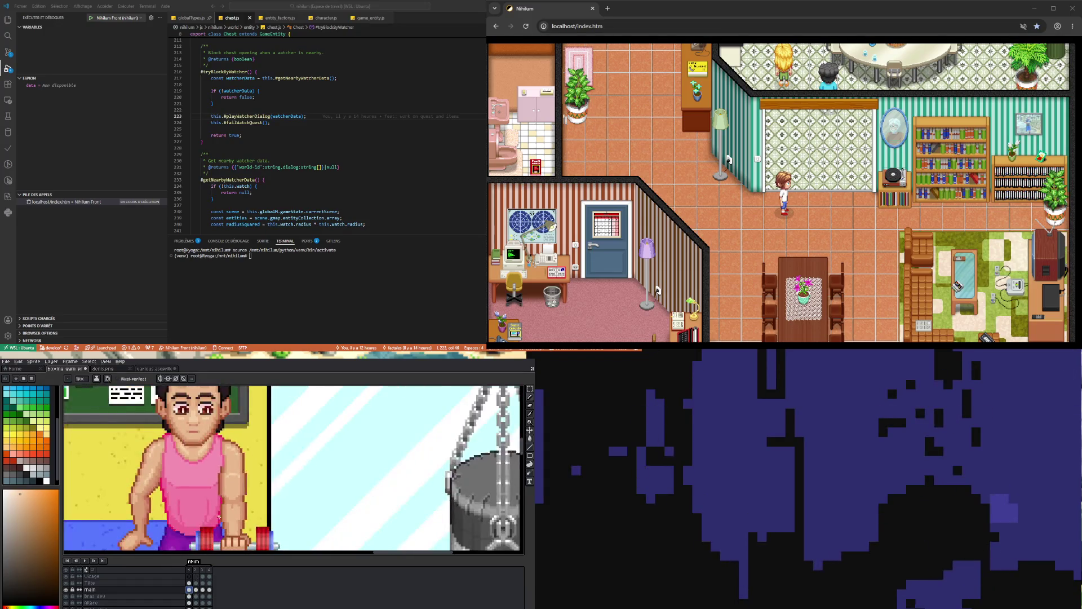
pyautogui.scroll(1, 233, 509)
pyautogui.scroll(1, 233, 509)
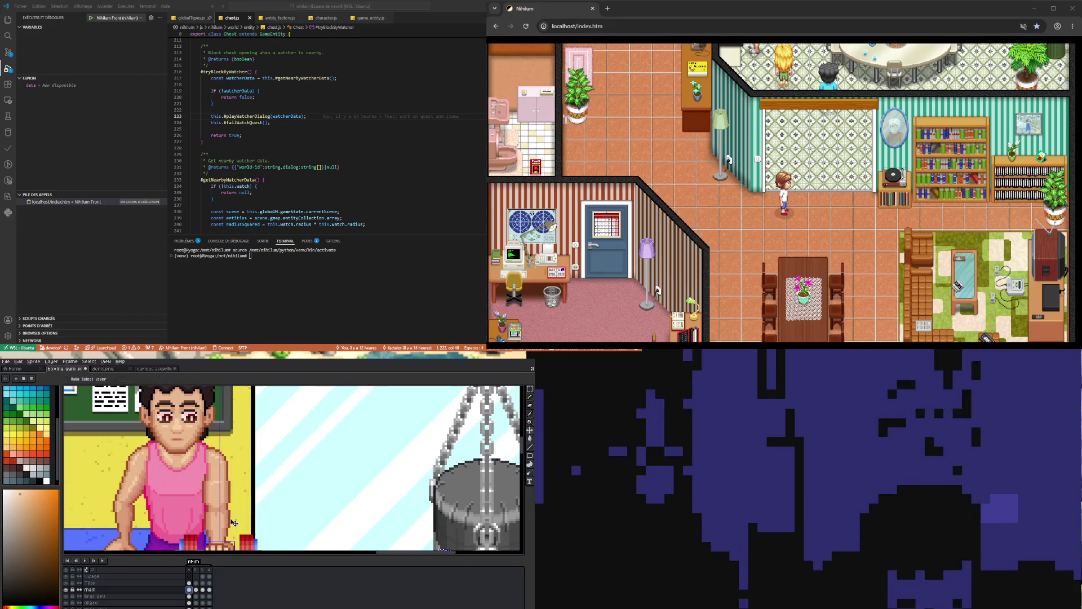
pyautogui.click(197, 590)
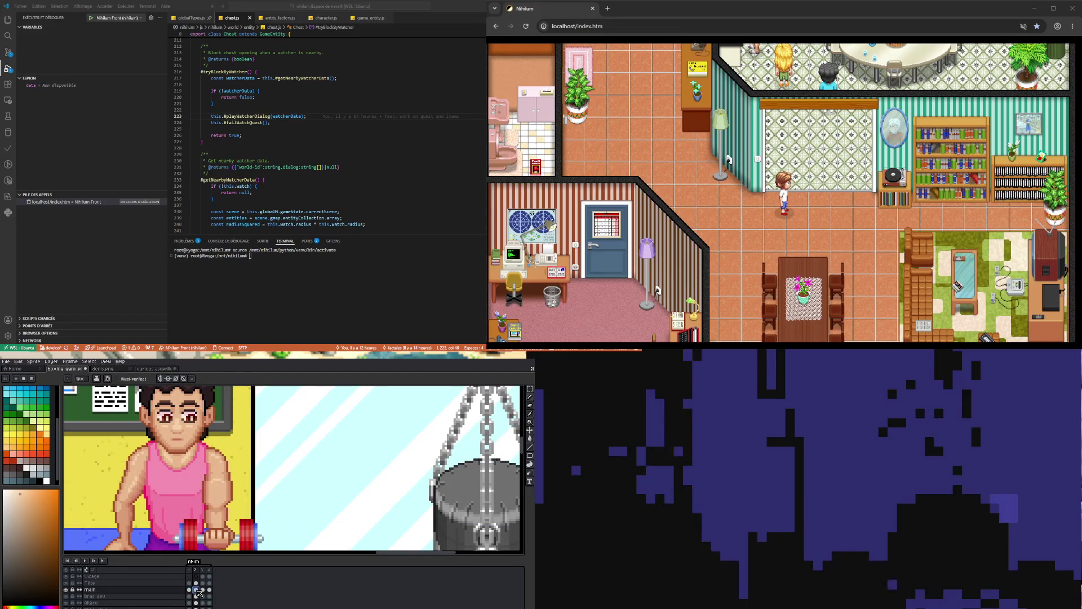
pyautogui.click(189, 589)
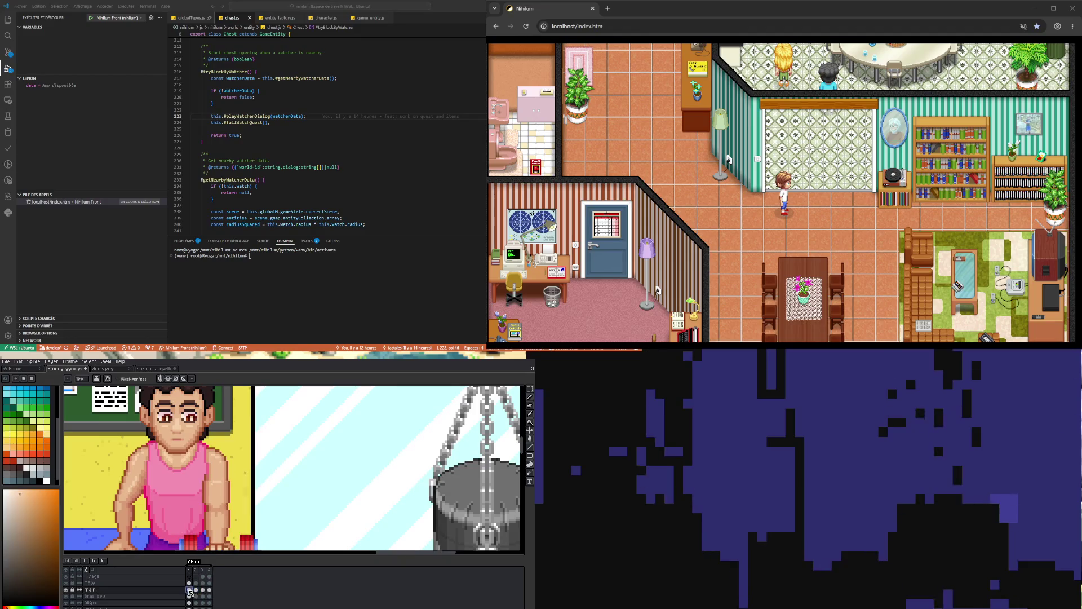
pyautogui.click(197, 590)
pyautogui.scroll(3, 231, 533)
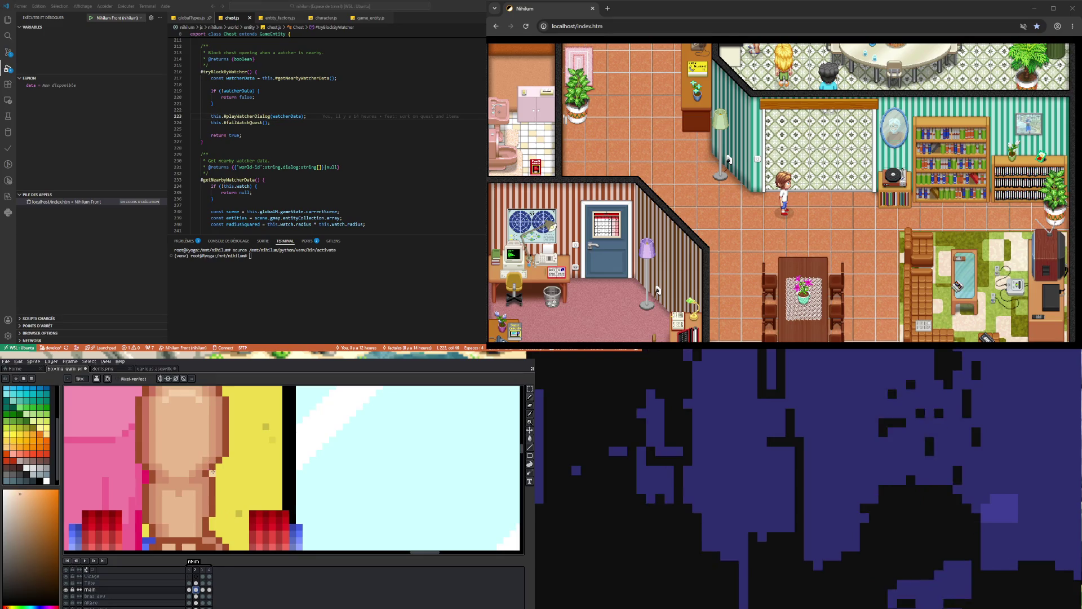
# Paint a brown outline down the forearm, sampling colours from the arm.
pyautogui.keyDown('alt'); pyautogui.click(213, 466); pyautogui.keyUp('alt')
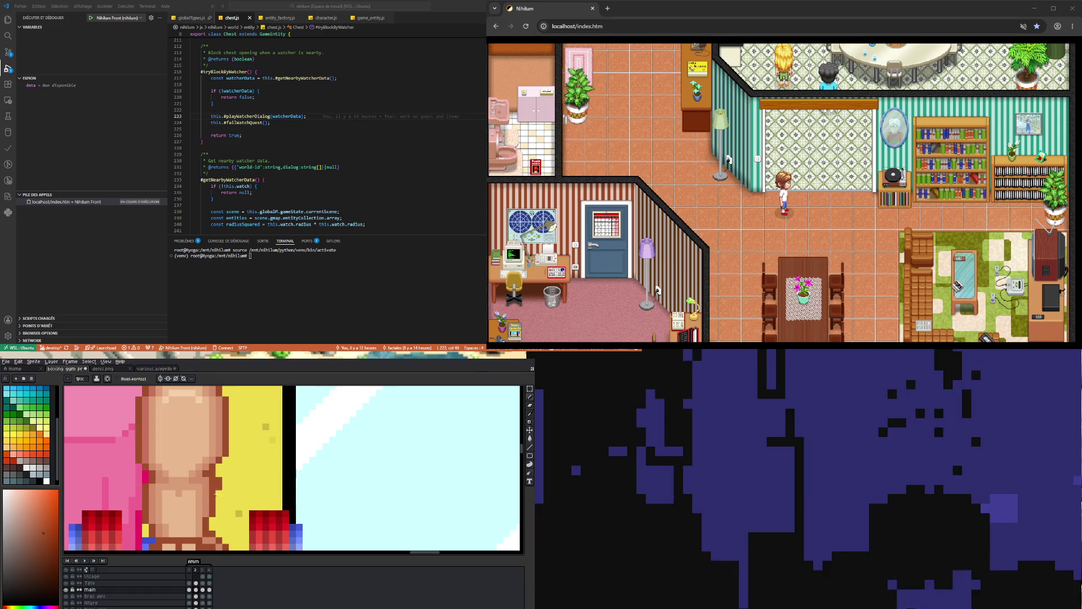
pyautogui.moveTo(216, 487); pyautogui.dragTo(217, 515)
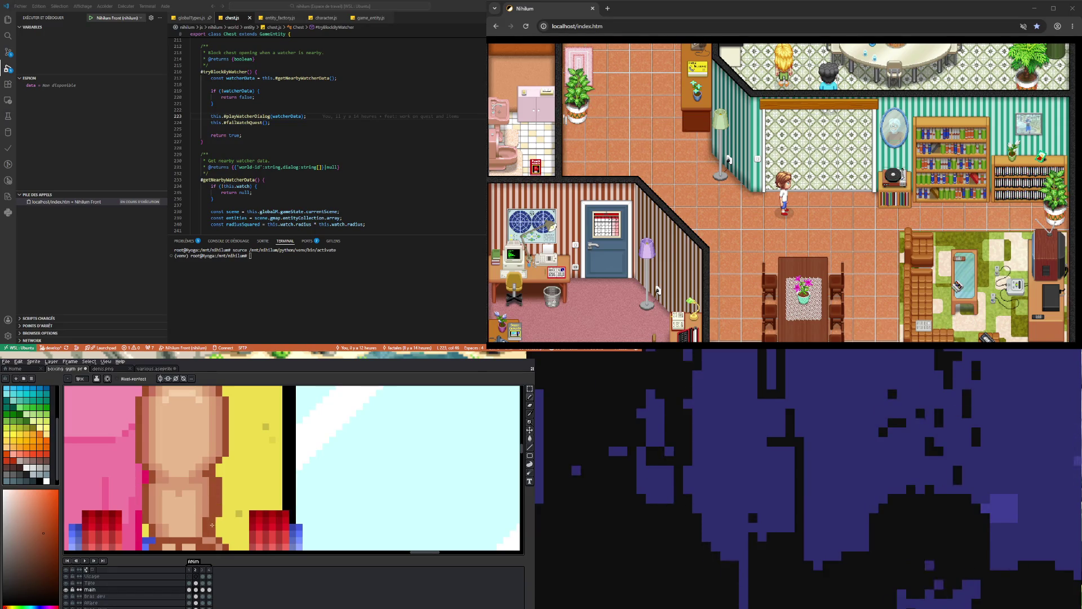
pyautogui.keyDown('alt'); pyautogui.click(208, 501); pyautogui.keyUp('alt')
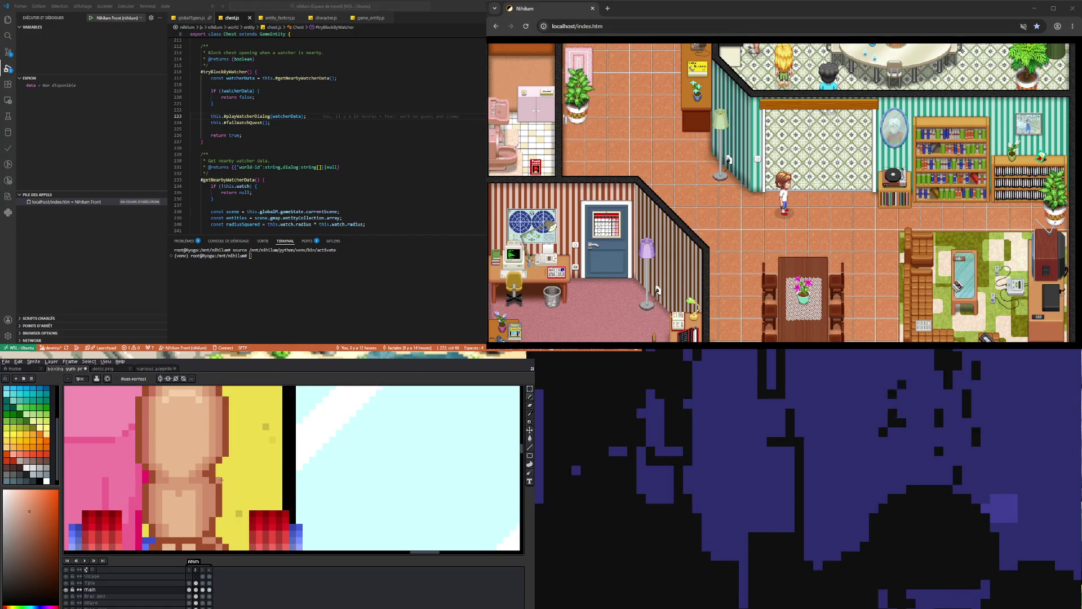
pyautogui.press('e')
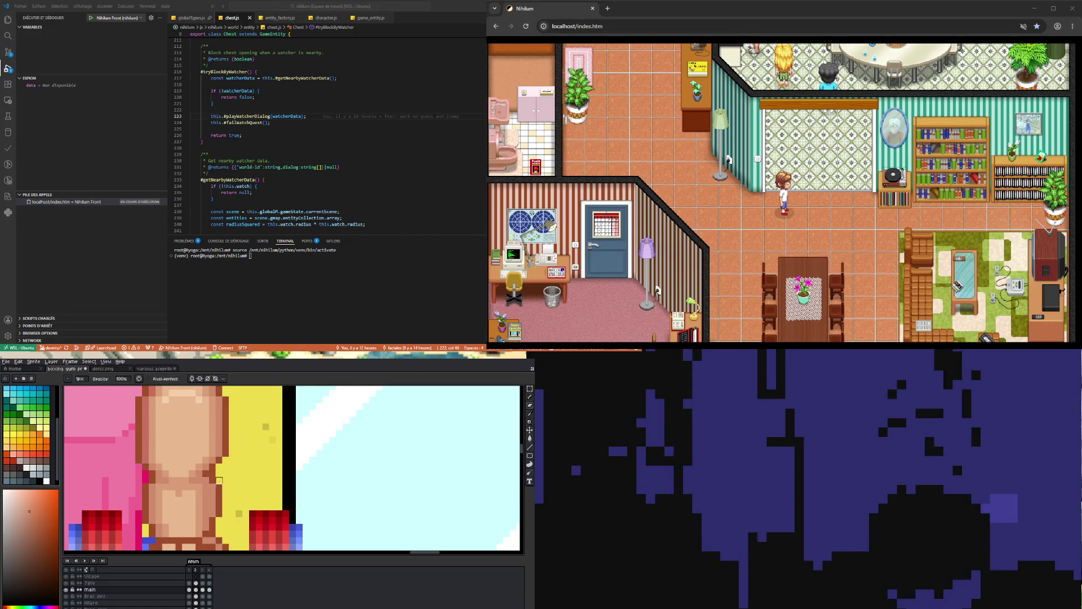
# Sample redder and orange skin tones from the forearm and fist area.
pyautogui.scroll(-3, 218, 513)
pyautogui.scroll(3, 213, 509)
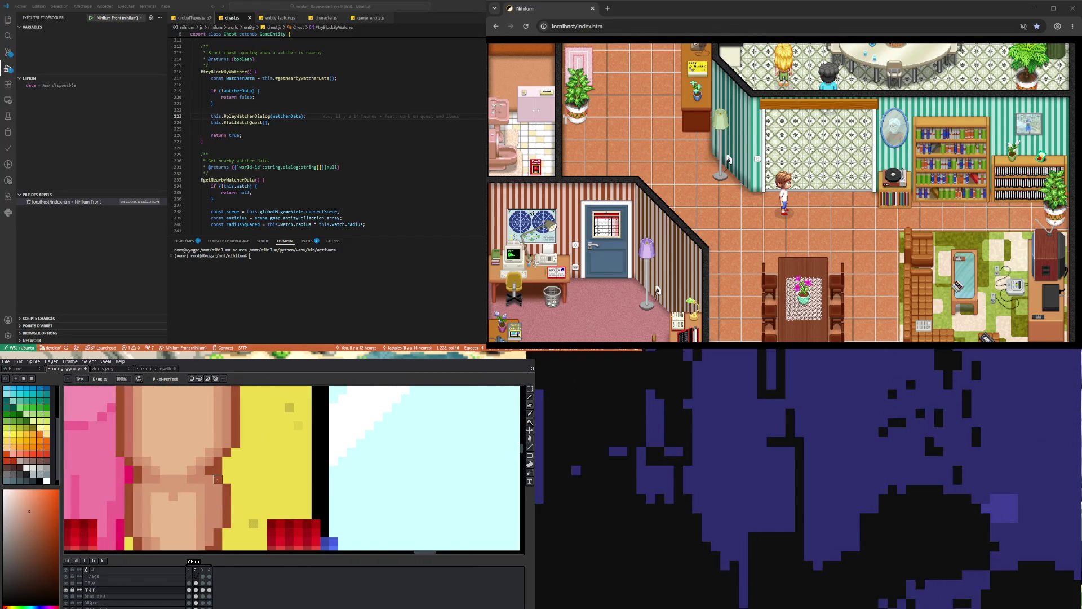
pyautogui.keyDown('alt'); pyautogui.click(205, 471); pyautogui.keyUp('alt')
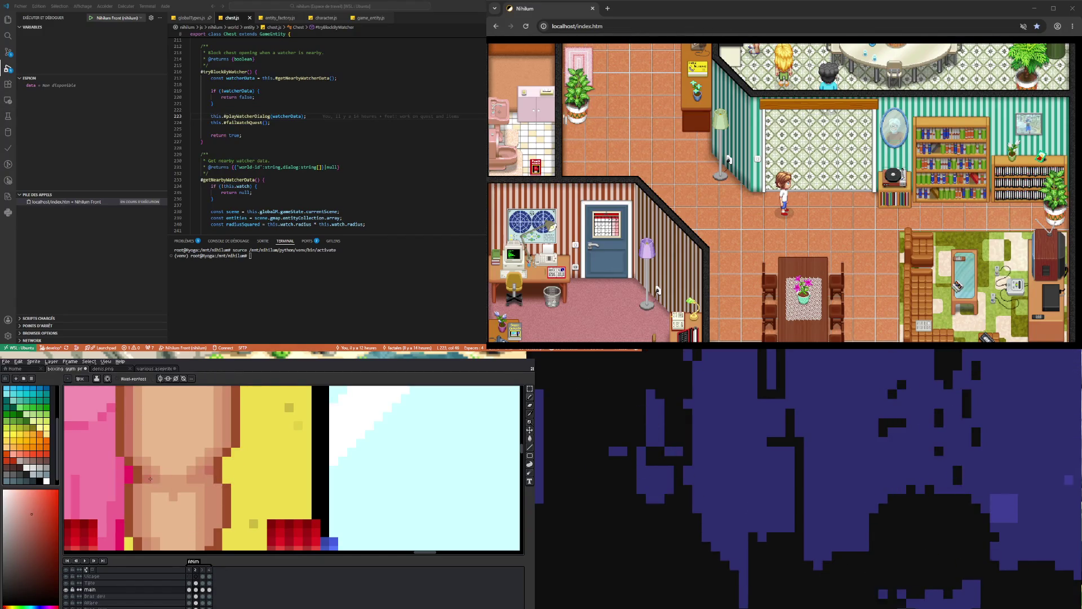
pyautogui.scroll(-3, 205, 506)
pyautogui.scroll(3, 220, 479)
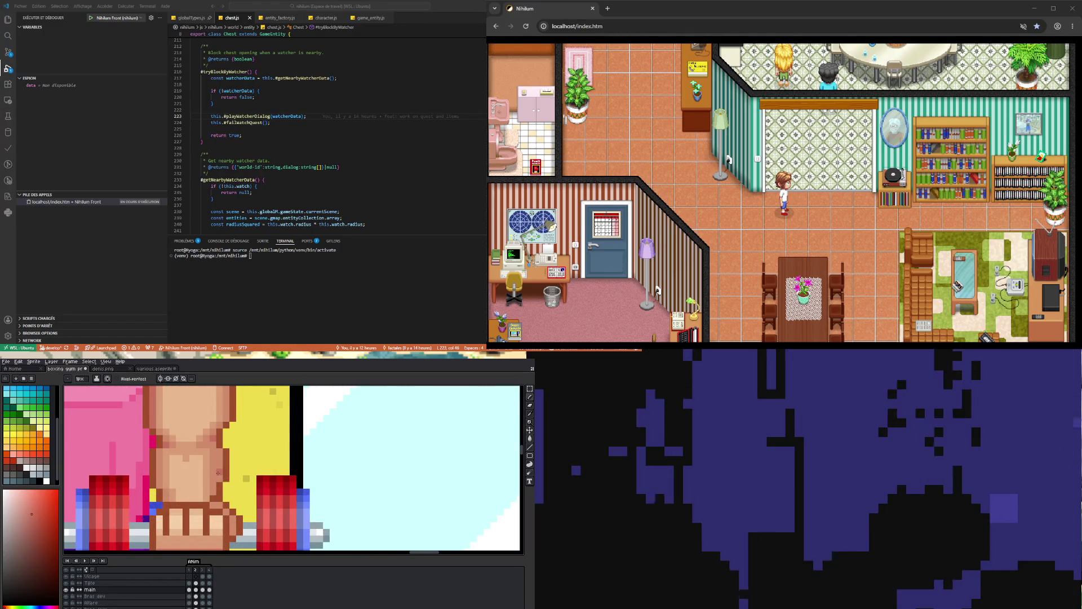
pyautogui.keyDown('alt'); pyautogui.click(216, 475); pyautogui.keyUp('alt')
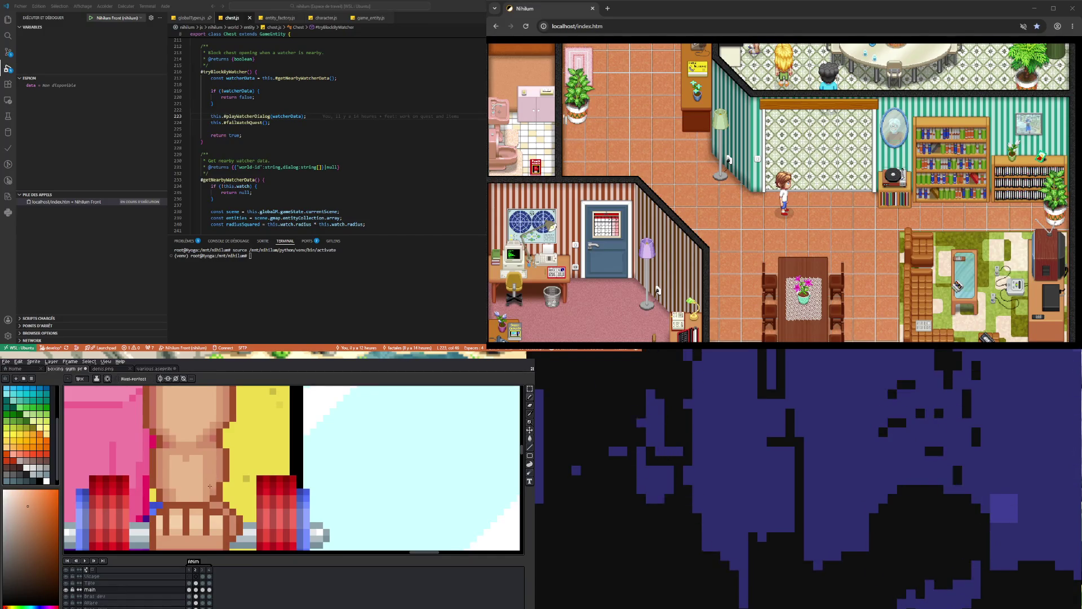
pyautogui.keyDown('alt'); pyautogui.click(213, 478); pyautogui.keyUp('alt')
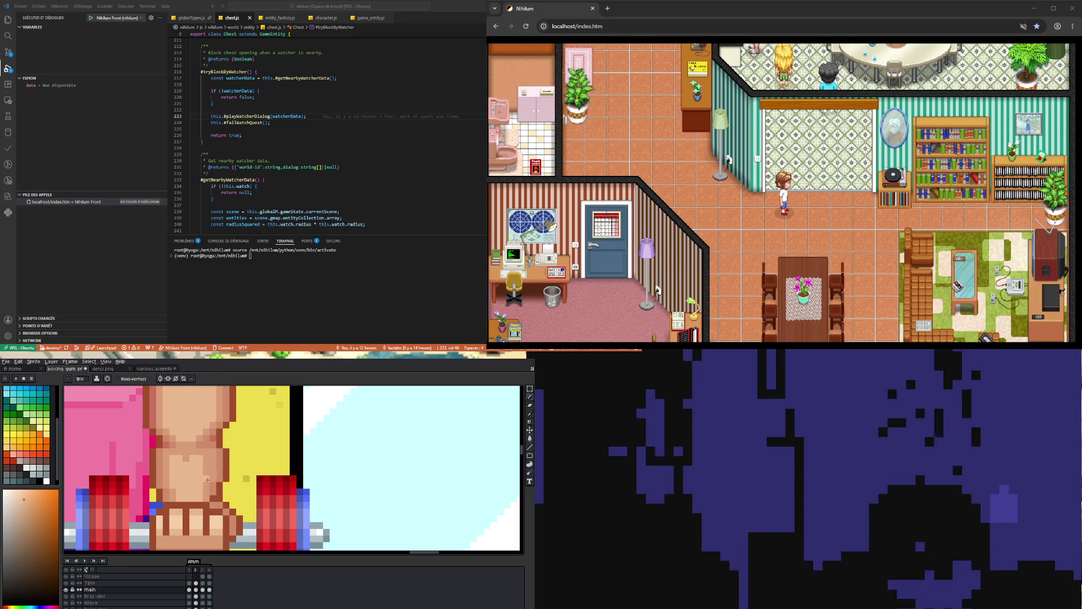
pyautogui.scroll(-3, 209, 505)
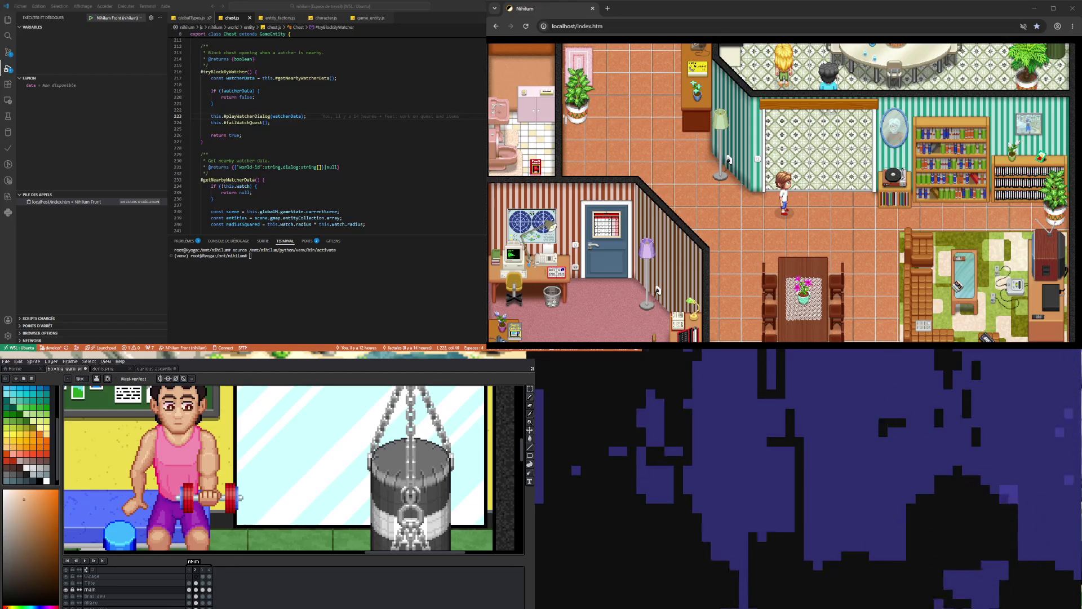
pyautogui.scroll(4, 212, 493)
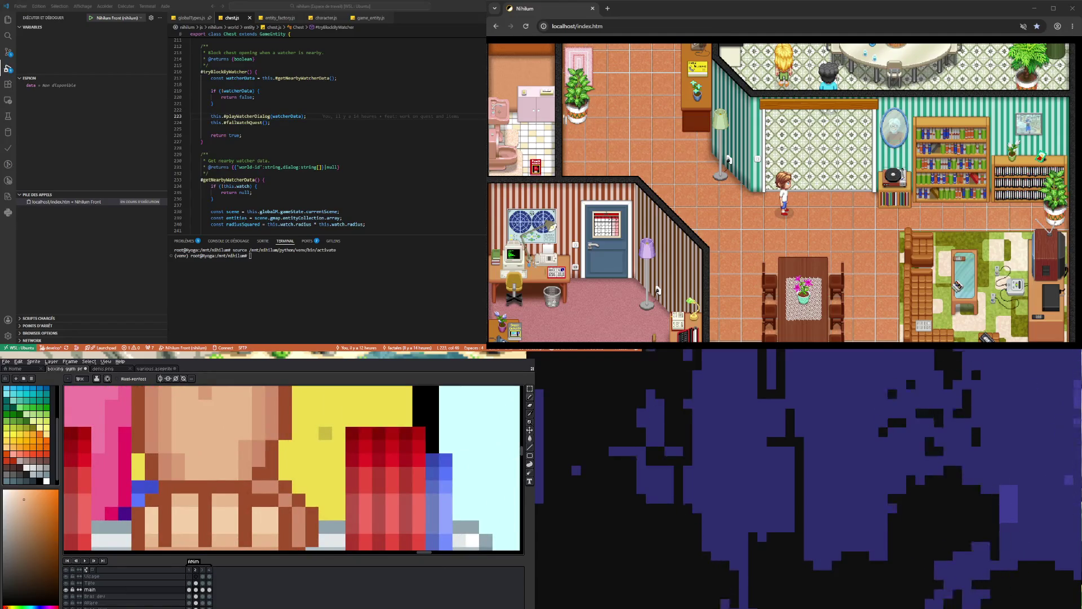
# Sample the hand's skin tone and toggle between the lowered and raised dumbbell frames.
pyautogui.keyDown('alt'); pyautogui.click(180, 468); pyautogui.keyUp('alt')
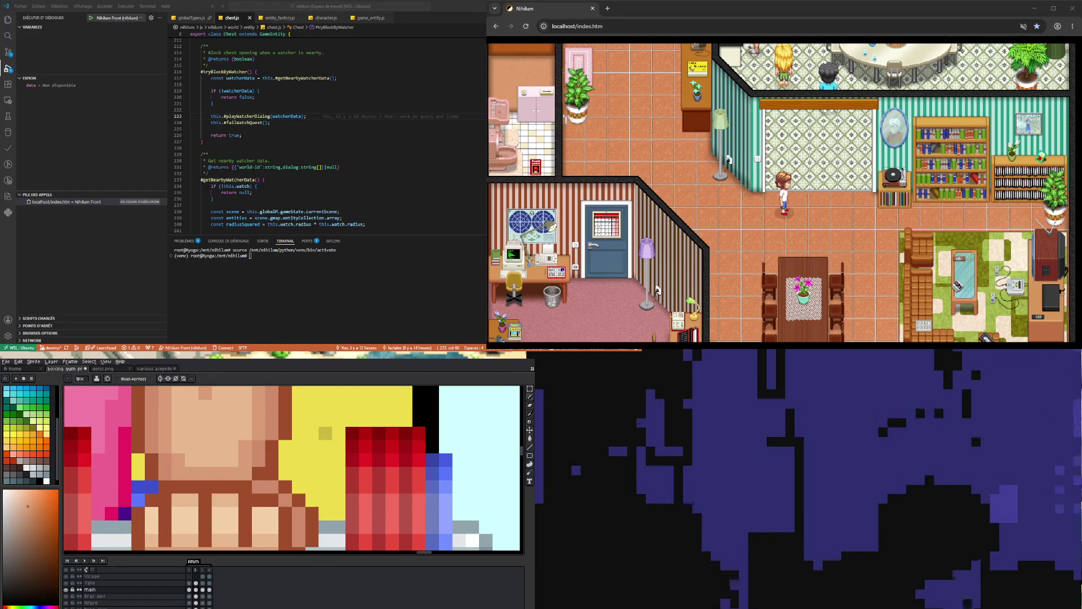
pyautogui.scroll(-4, 209, 519)
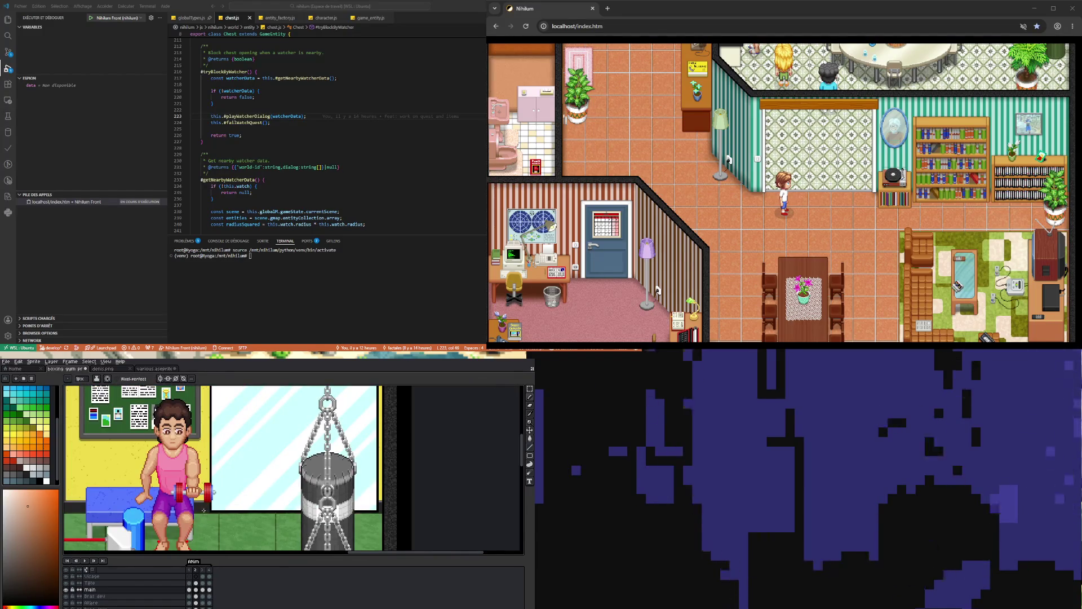
pyautogui.click(188, 589)
pyautogui.scroll(4, 171, 506)
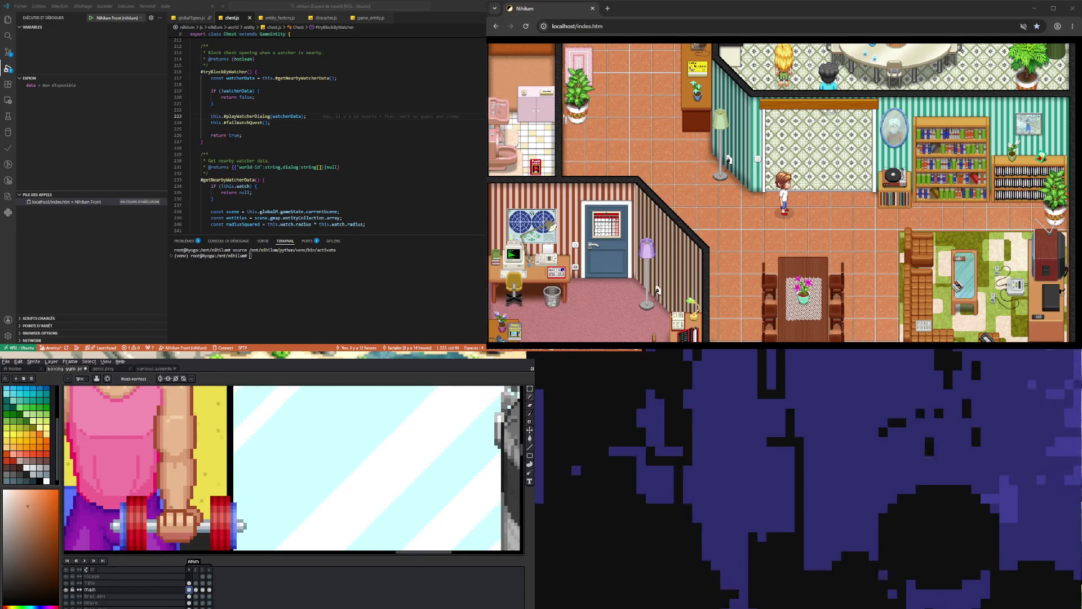
pyautogui.scroll(-4, 171, 506)
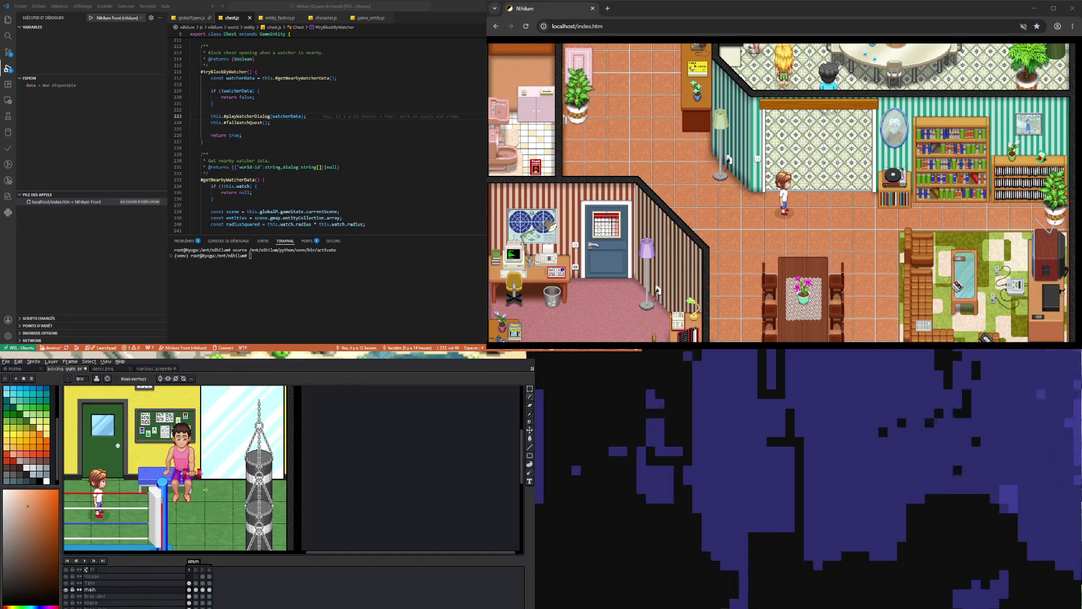
pyautogui.scroll(3, 205, 492)
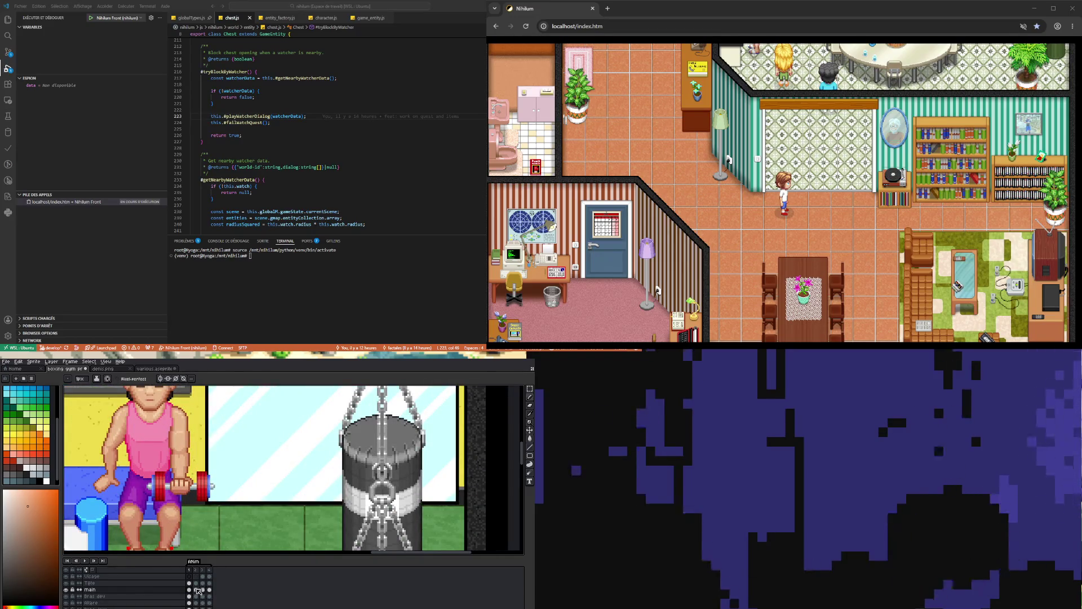
pyautogui.click(196, 589)
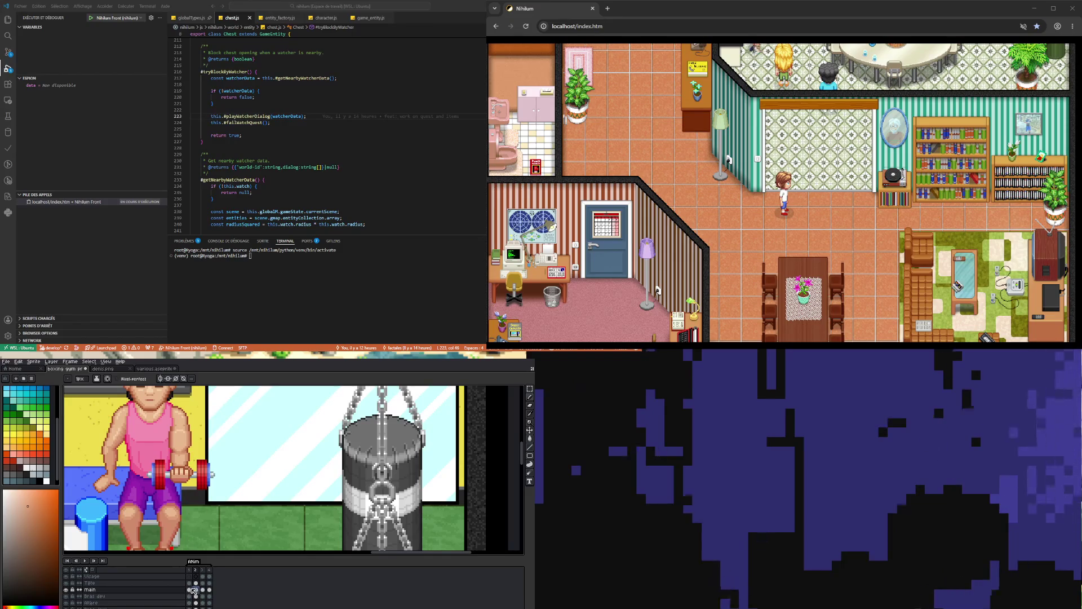
pyautogui.press('Left')
pyautogui.click(197, 588)
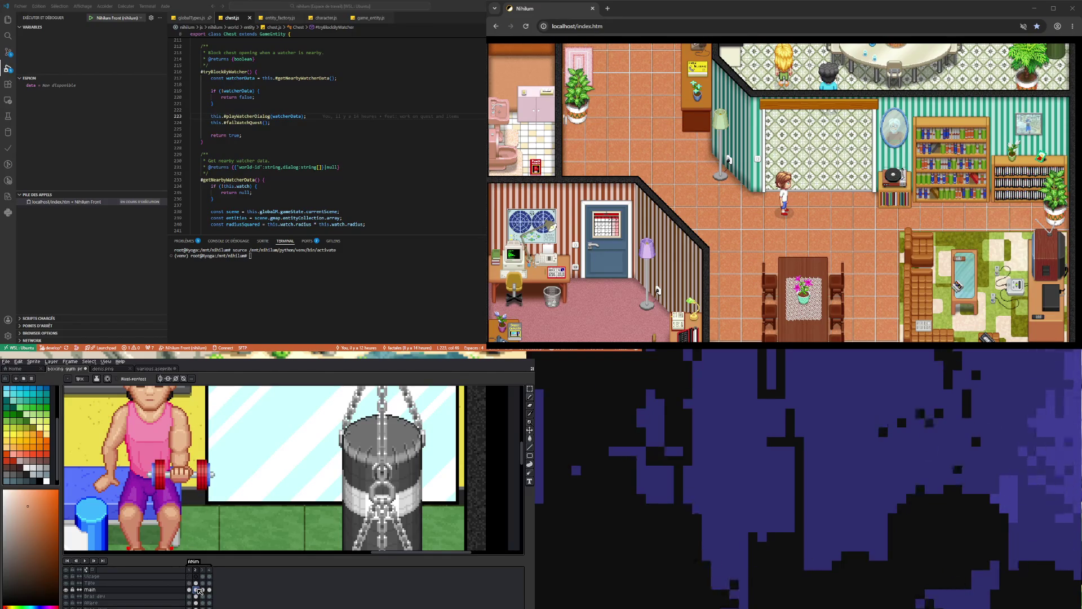
pyautogui.scroll(5, 193, 476)
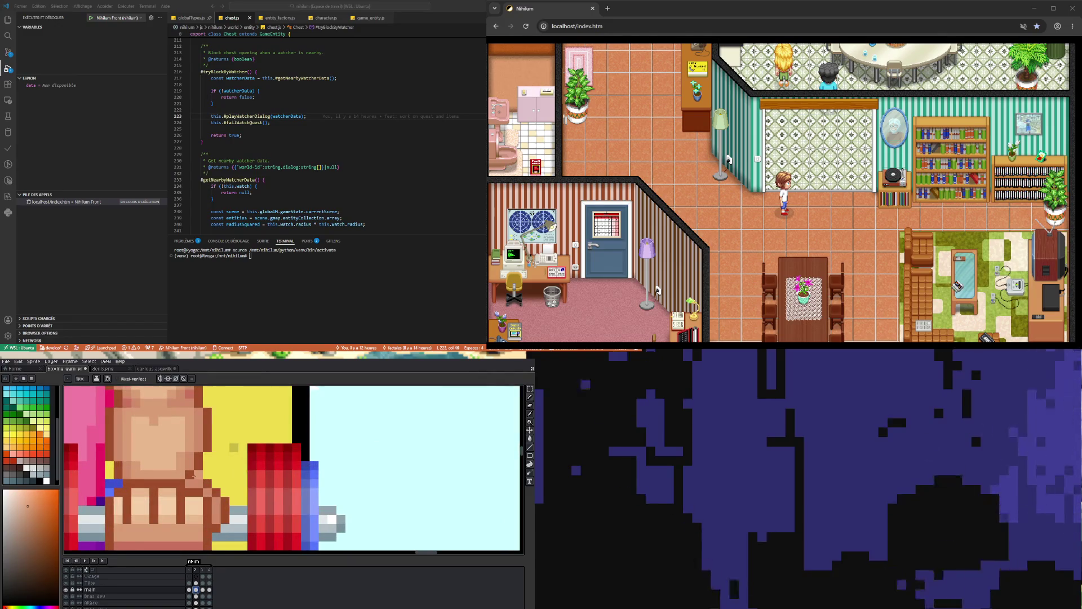
# Eyedrop a colour from the fist and select the main layer's raised-dumbbell frame.
pyautogui.press('i')
pyautogui.click(193, 471)
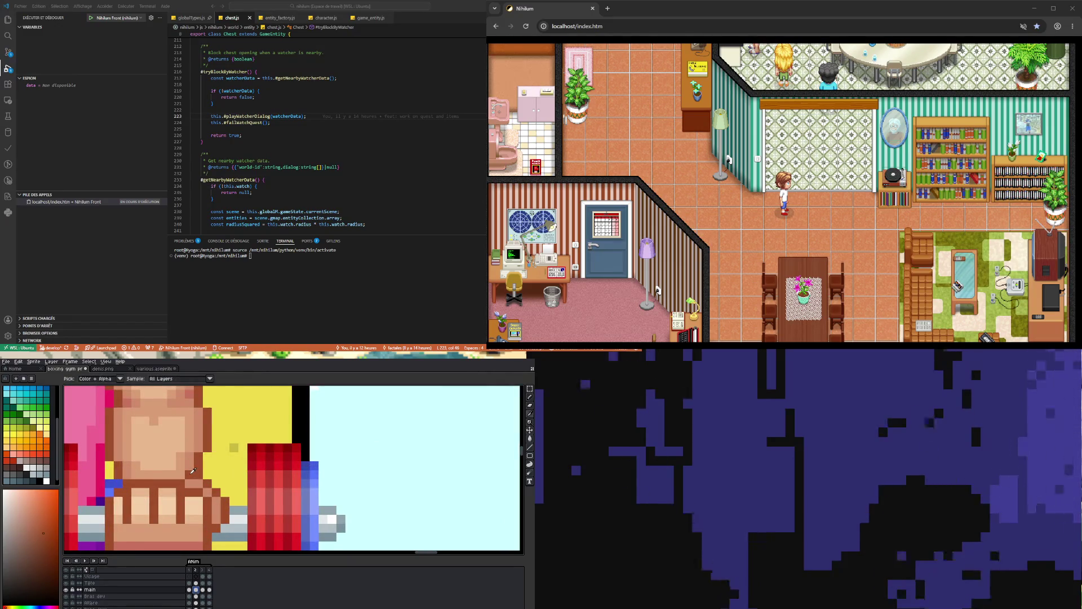
pyautogui.press('b')
pyautogui.scroll(-5, 232, 516)
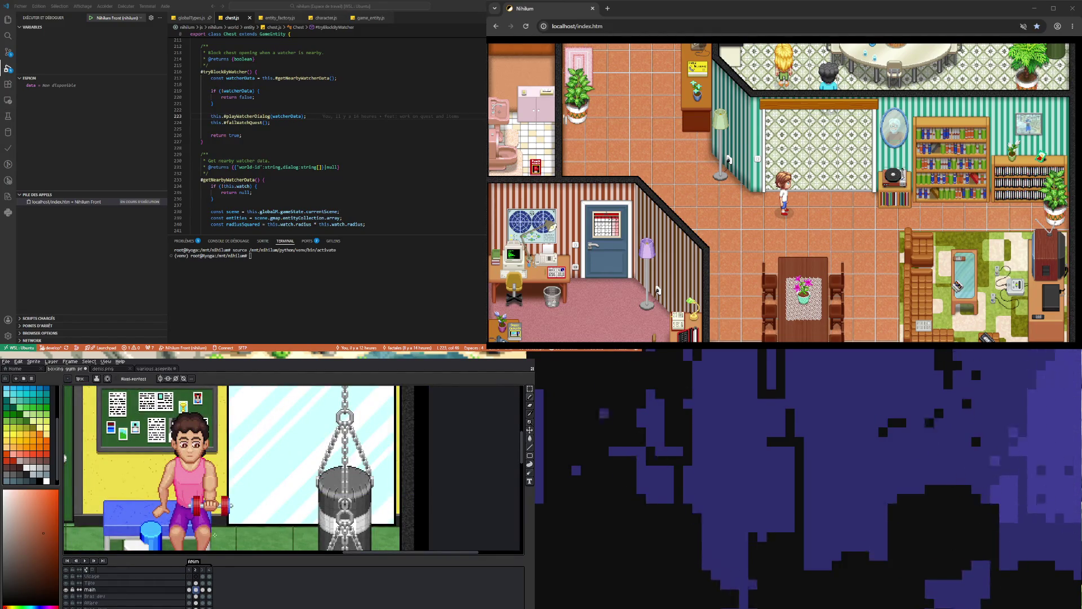
pyautogui.click(213, 519)
pyautogui.scroll(2, 213, 519)
# Flip repeatedly between frames 2 and 3 to compare the two arm poses.
pyautogui.click(189, 590)
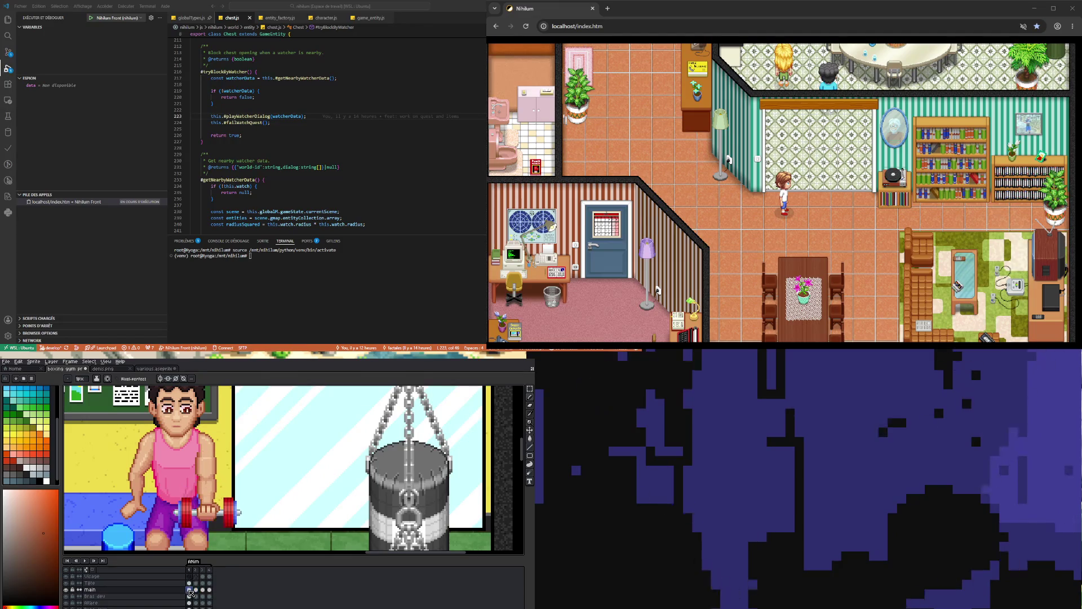
pyautogui.click(195, 590)
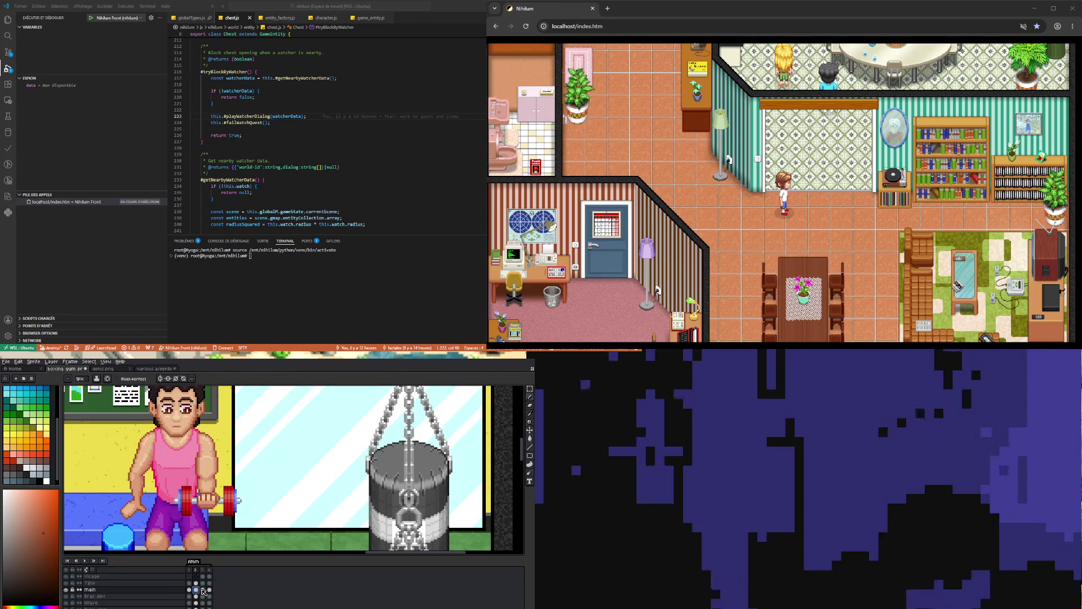
pyautogui.click(204, 590)
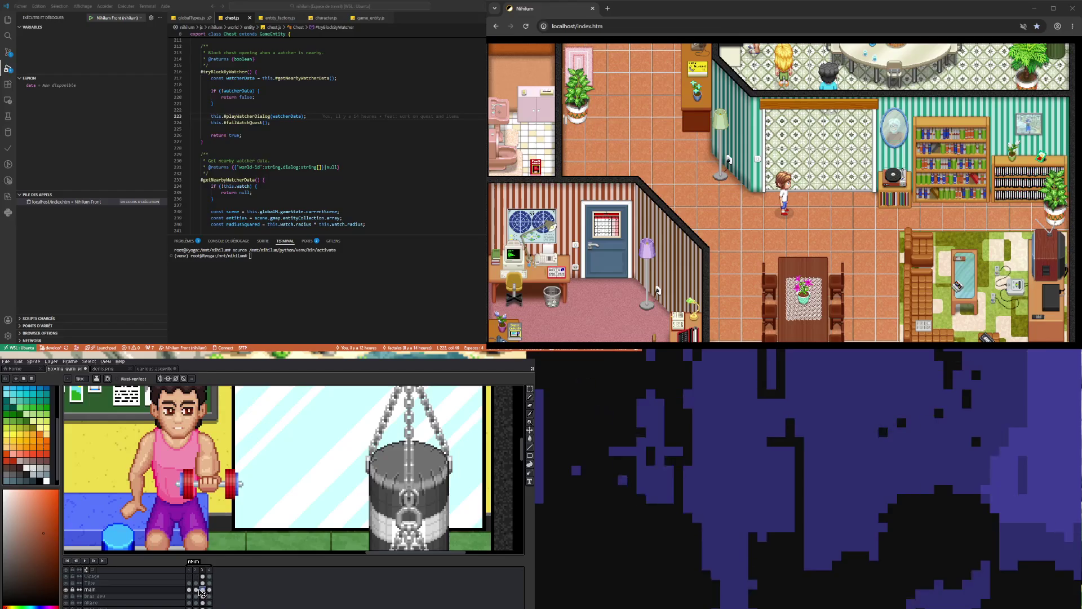
pyautogui.click(197, 589)
pyautogui.click(202, 589)
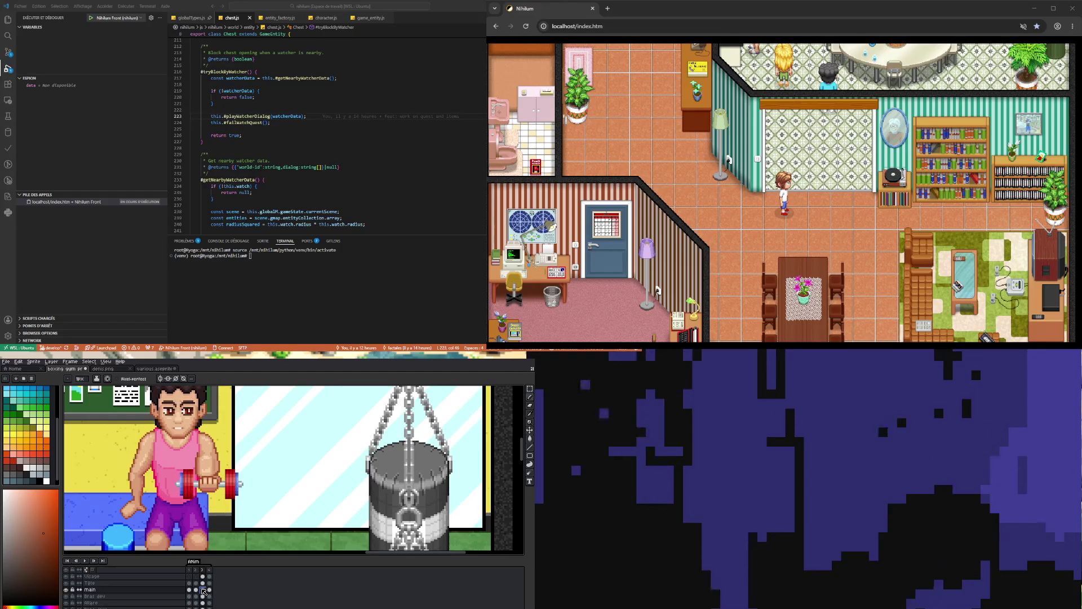
pyautogui.scroll(2, 219, 477)
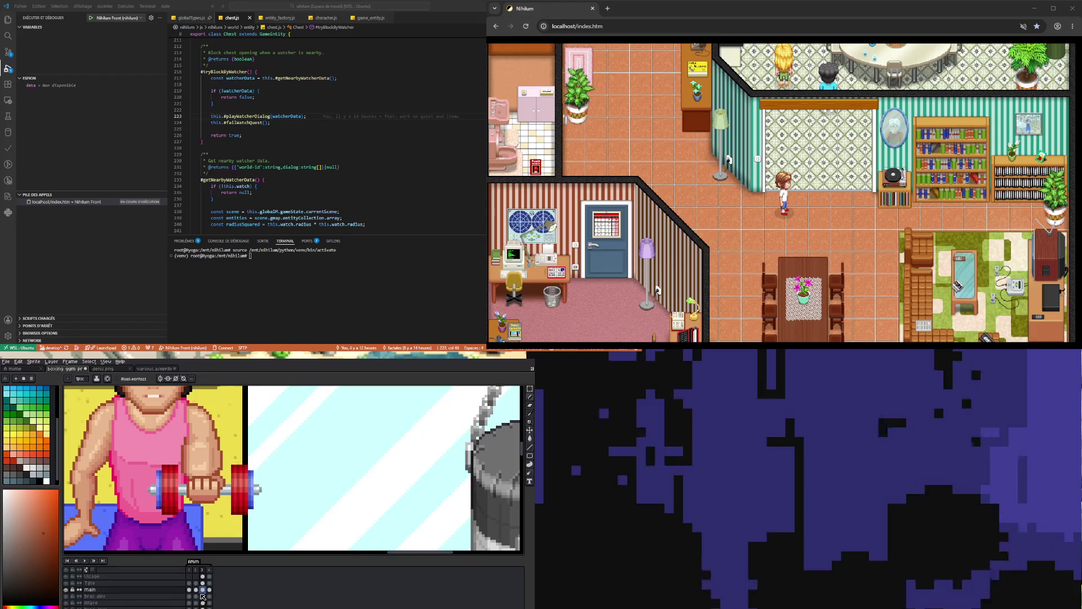
pyautogui.click(195, 590)
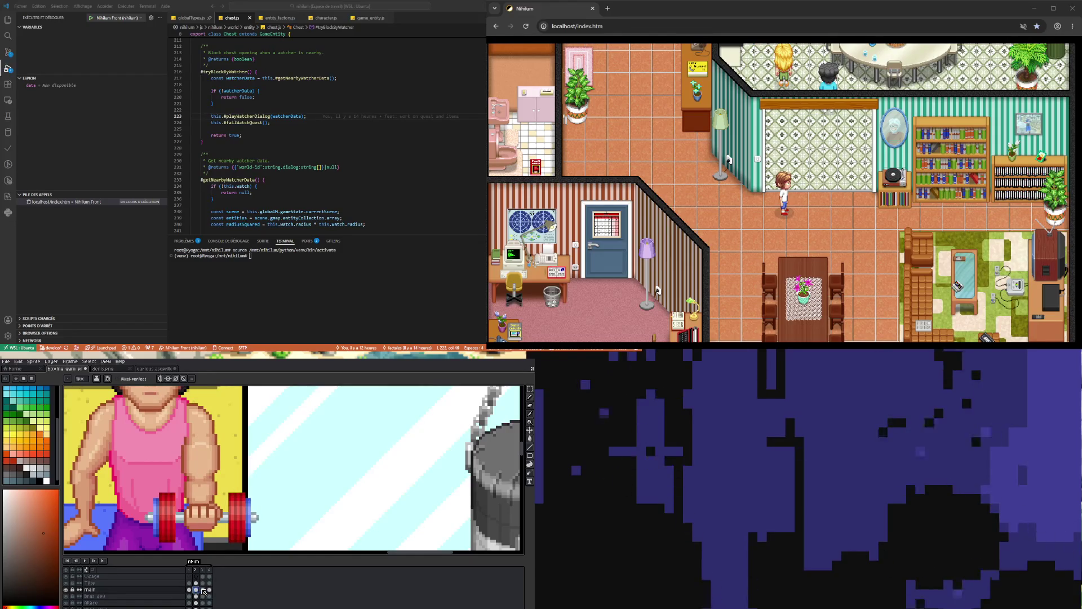
pyautogui.click(202, 590)
pyautogui.press('Left')
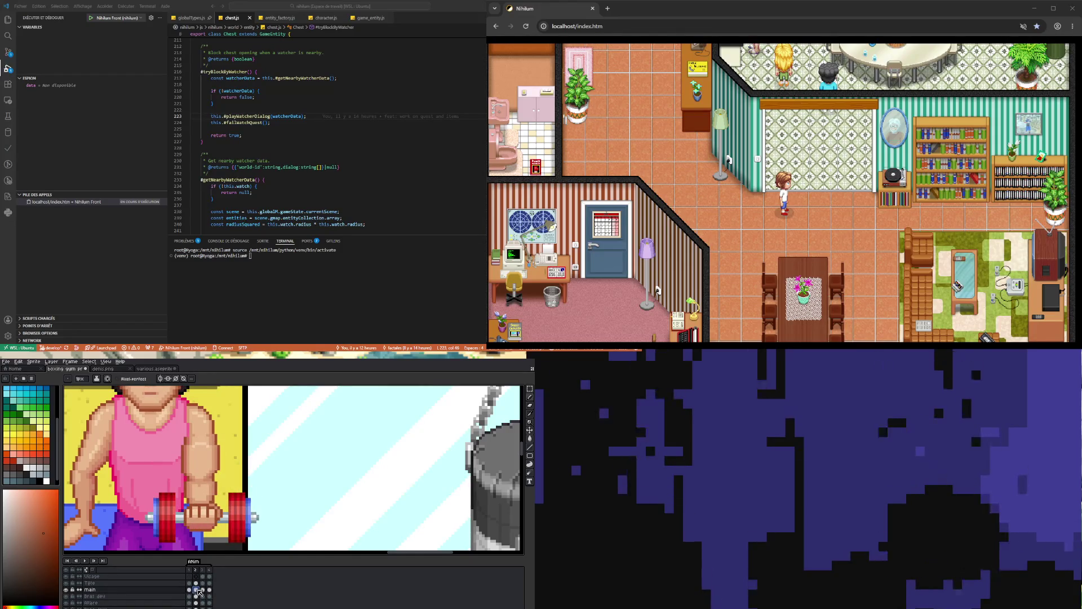
pyautogui.press('Right')
pyautogui.press('Left')
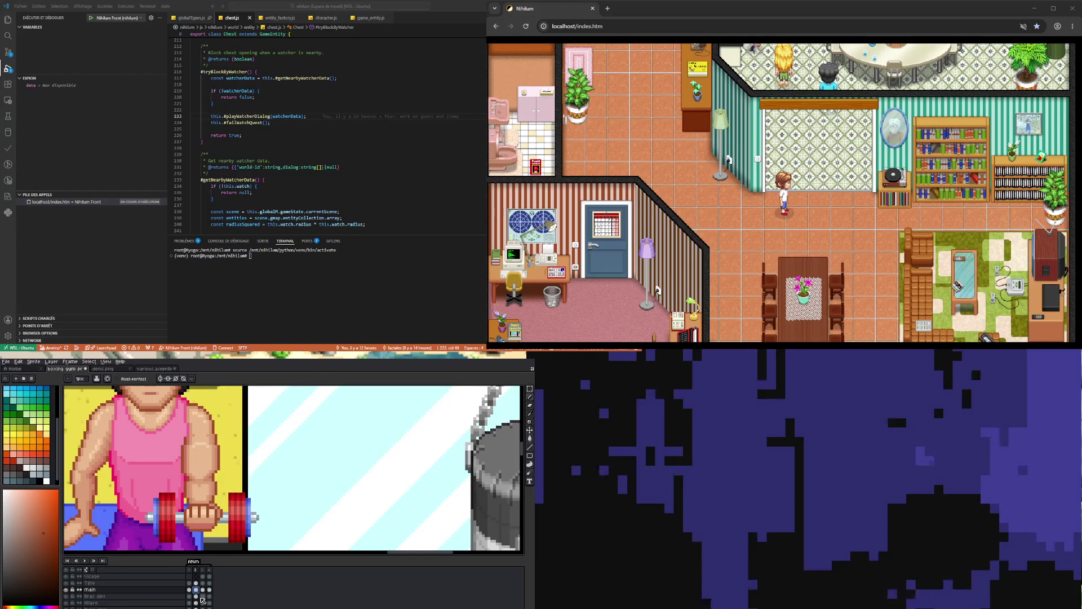
pyautogui.scroll(-2, 196, 460)
pyautogui.scroll(2, 196, 459)
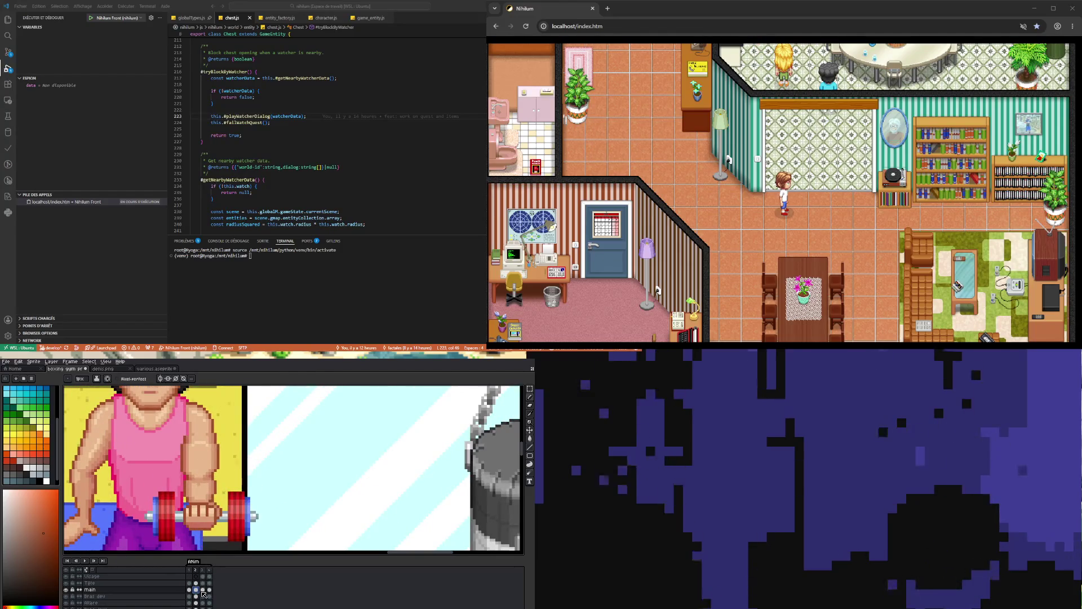
# On frame 3, marquee-select the area around the forearm.
pyautogui.press('Right')
pyautogui.press('m')
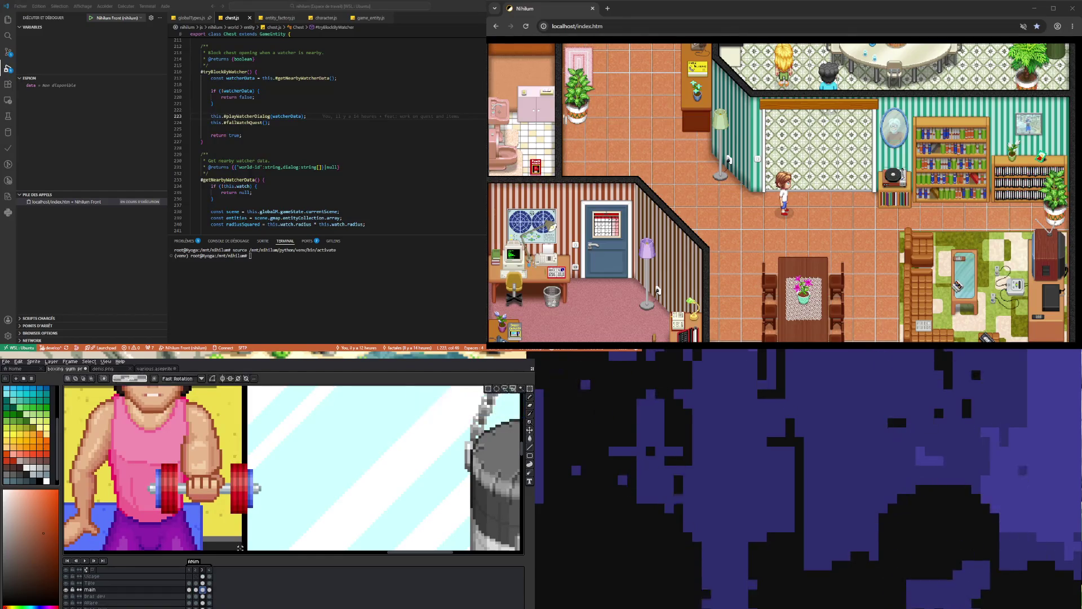
pyautogui.moveTo(179, 437)
pyautogui.mouseDown()
pyautogui.moveTo(242, 479)
pyautogui.moveTo(238, 469)
pyautogui.mouseUp()
pyautogui.hotkey('ctrl', 'd')
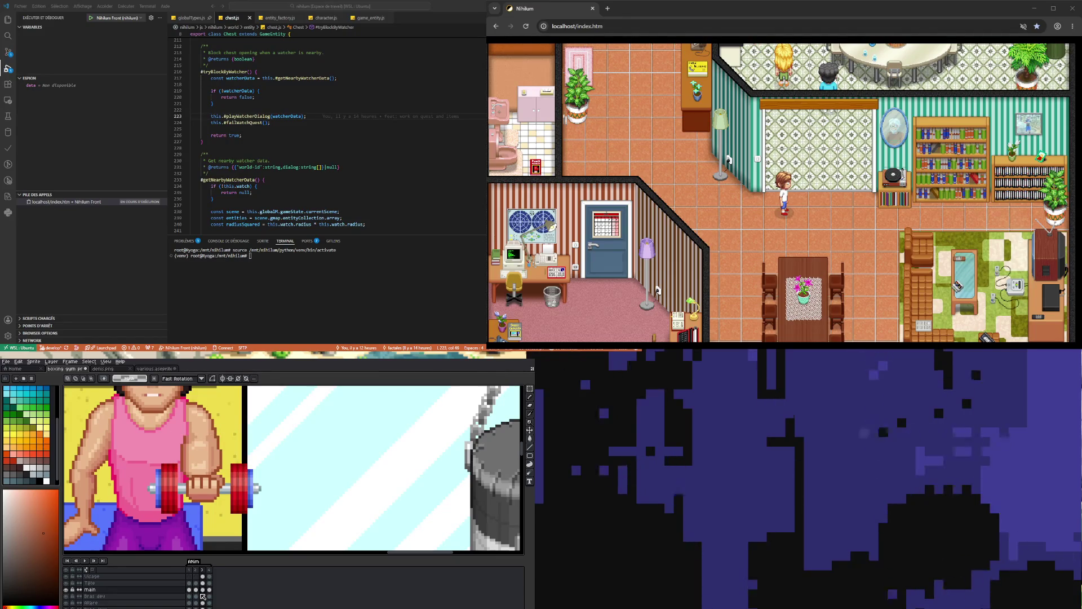
pyautogui.moveTo(174, 429); pyautogui.dragTo(228, 475)
# On the Bras dev frame-3 cel, draw a brown line along the forearm's right edge.
pyautogui.click(204, 596)
pyautogui.click(213, 547)
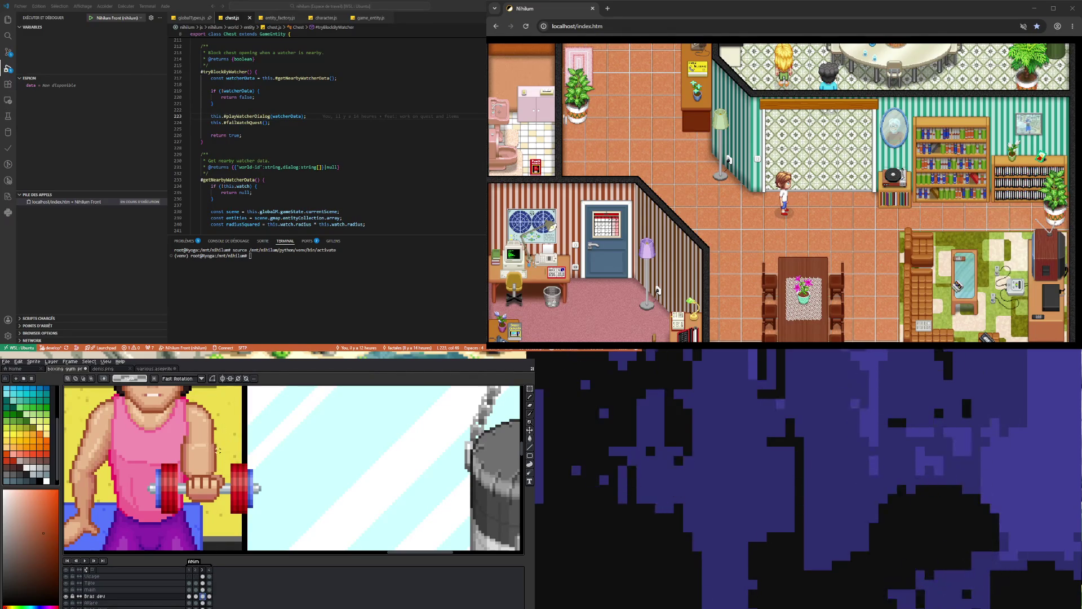
pyautogui.press('i')
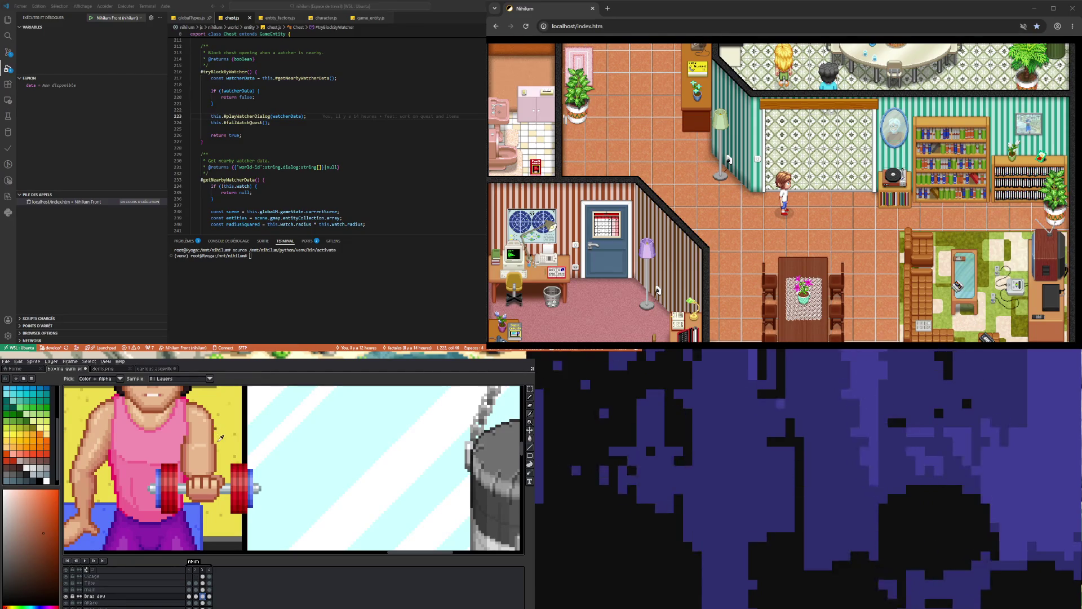
pyautogui.press('b')
pyautogui.scroll(2, 217, 427)
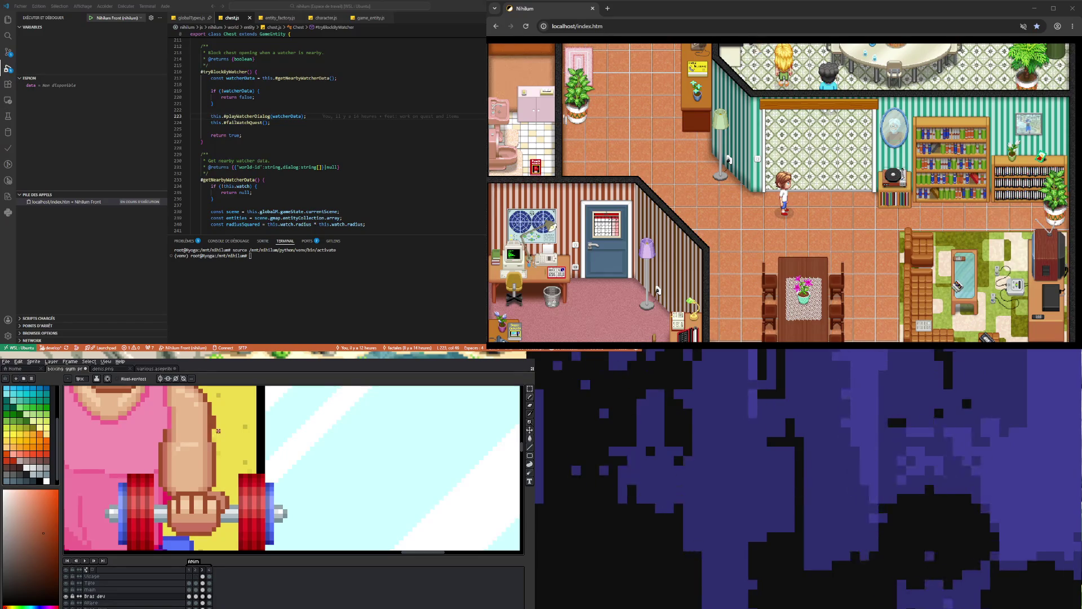
pyautogui.moveTo(219, 432); pyautogui.dragTo(222, 475)
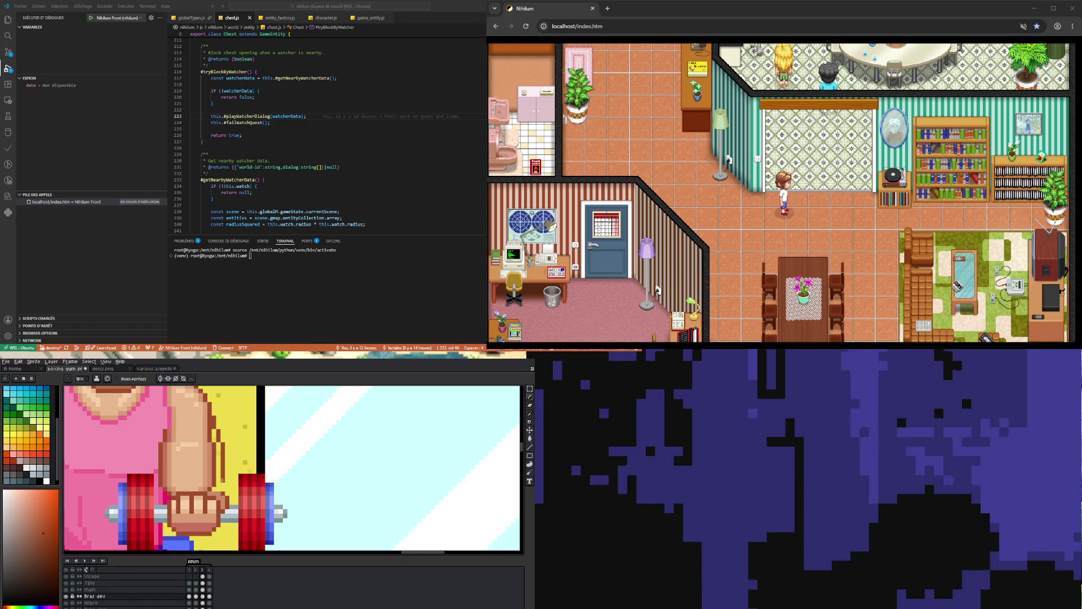
# Undo and redo the edit to compare the wider and narrower arm.
pyautogui.press('v')
pyautogui.press('b')
pyautogui.press('v')
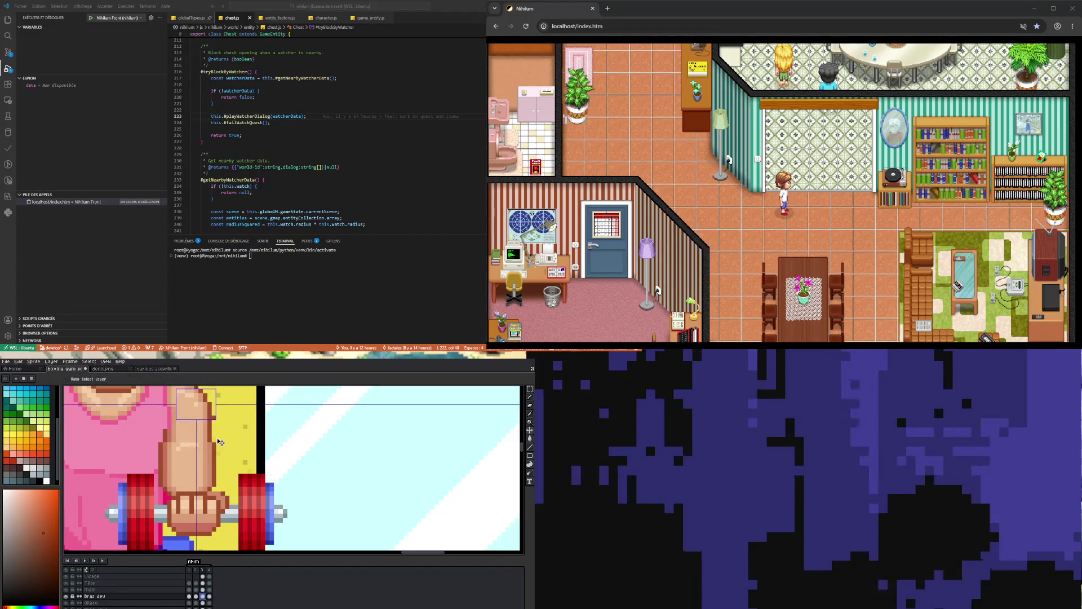
pyautogui.hotkey('ctrl', 'z')
pyautogui.hotkey('ctrl', 'z')
pyautogui.hotkey('ctrl', 'z')
pyautogui.hotkey('ctrl', 'y')
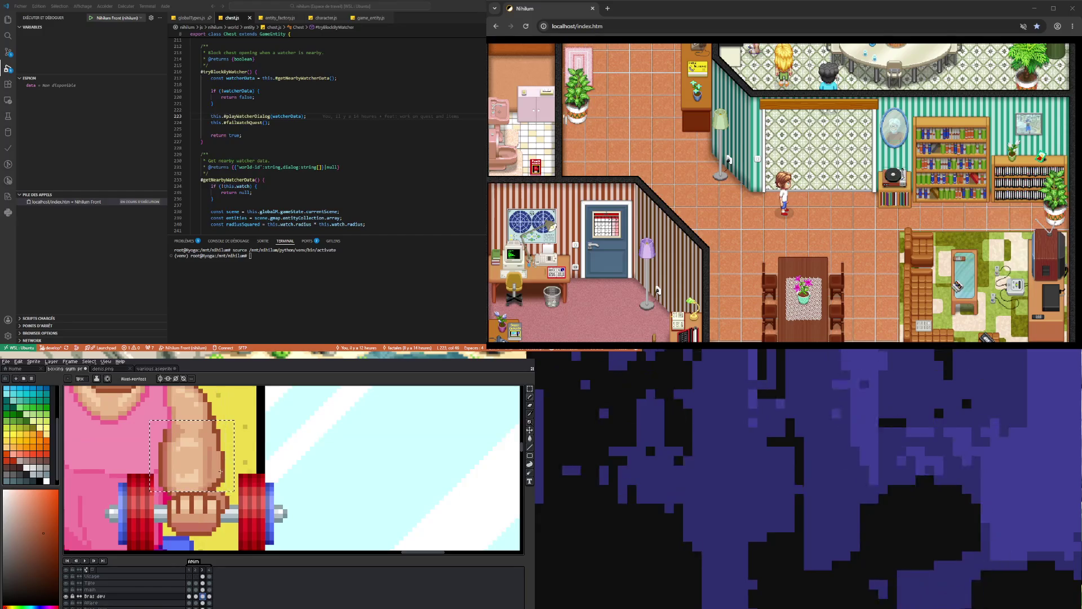
pyautogui.hotkey('ctrl', 'y')
pyautogui.hotkey('ctrl', 'y')
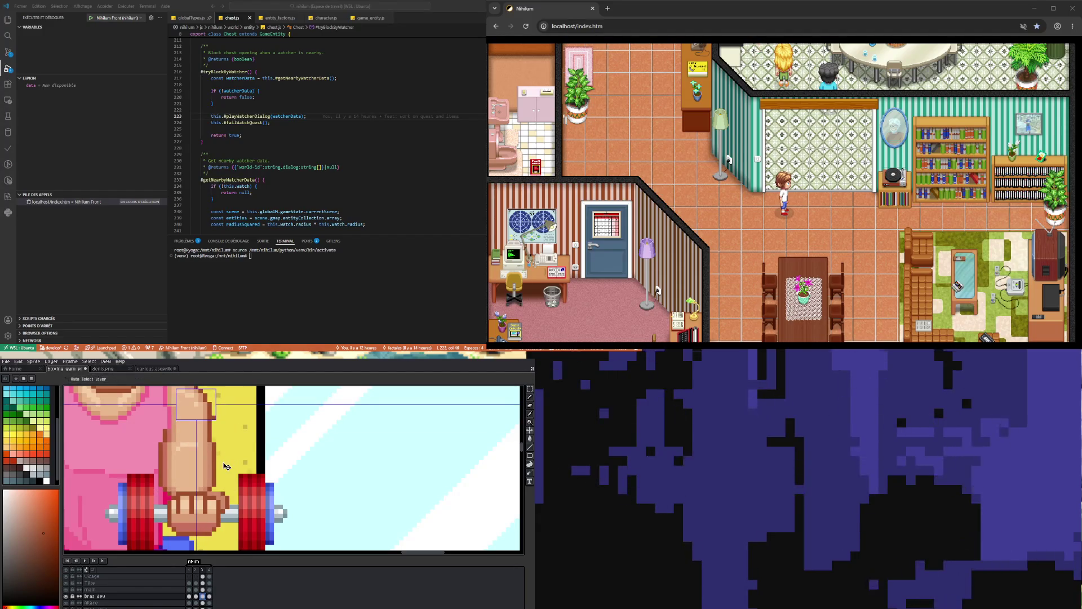
pyautogui.press('b')
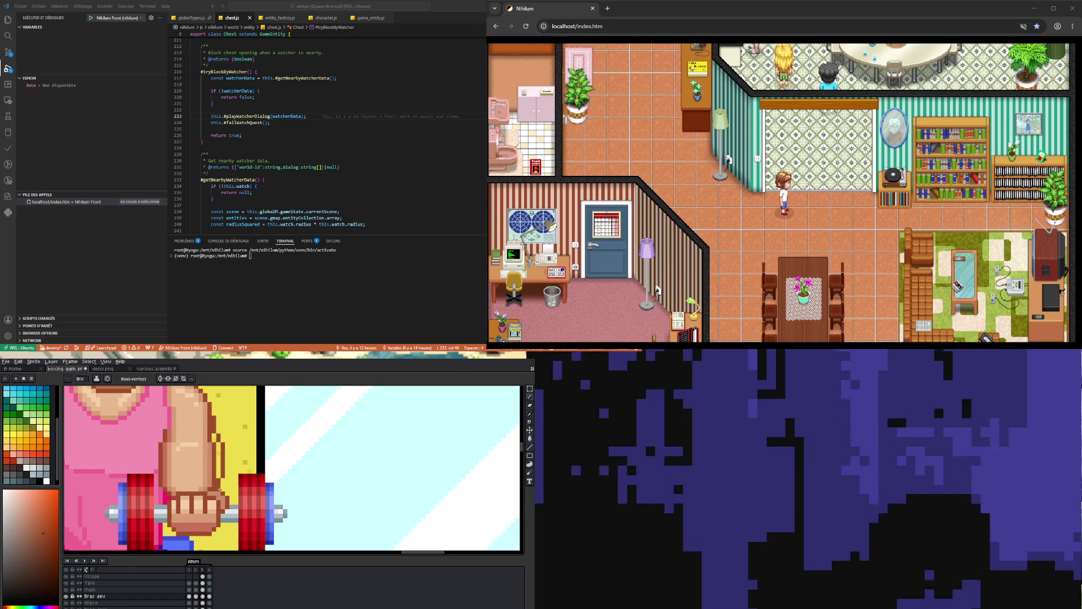
# Sample the brown outline colour and paint a strip up the forearm's right side.
pyautogui.scroll(3, 214, 471)
pyautogui.press('alt')
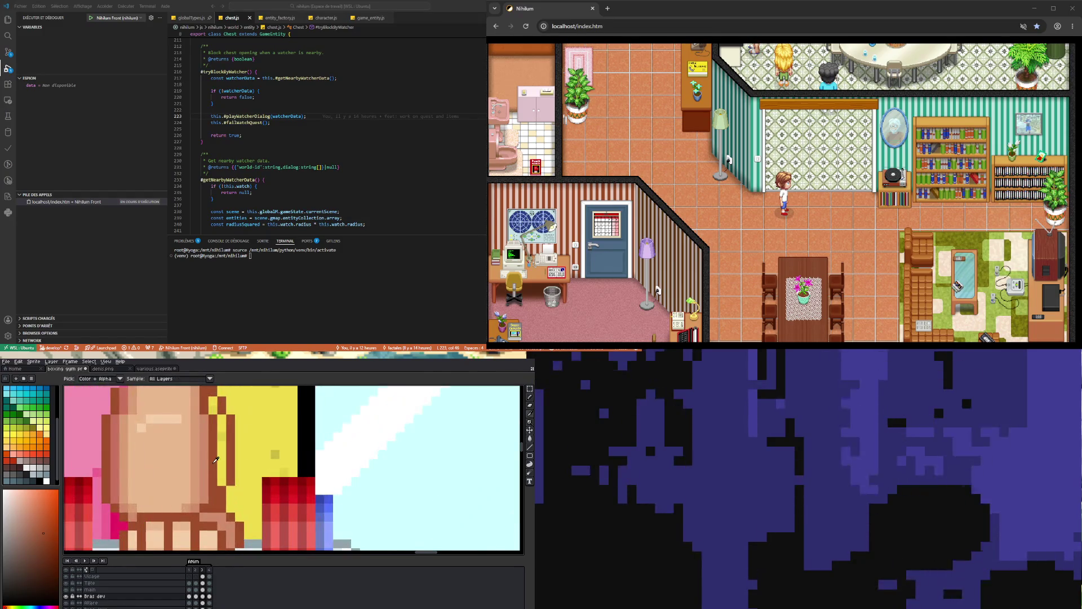
pyautogui.keyDown('alt'); pyautogui.click(206, 454); pyautogui.keyUp('alt')
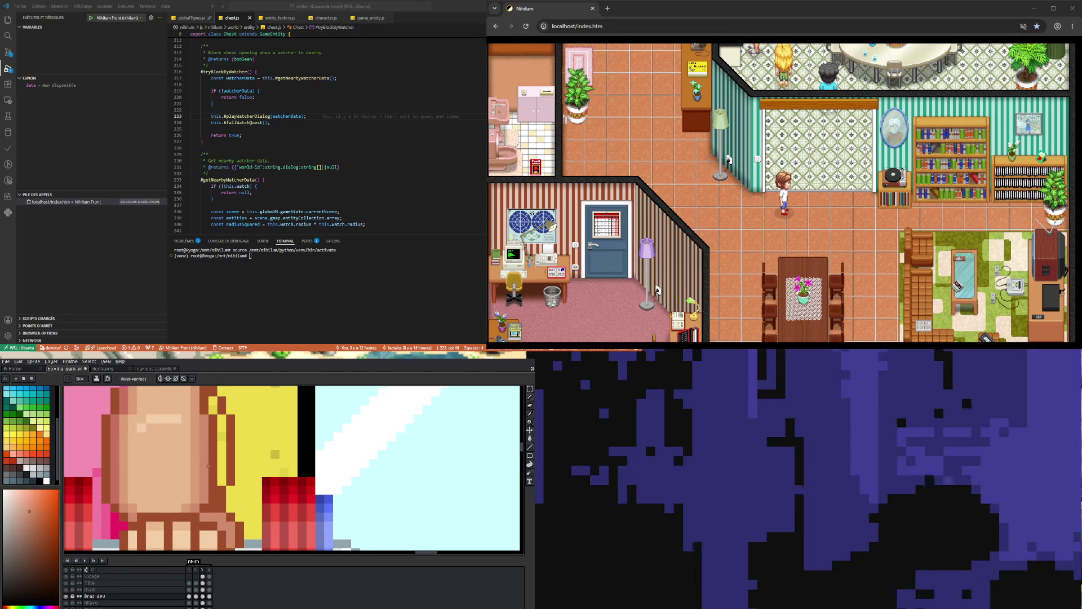
pyautogui.moveTo(223, 478)
pyautogui.mouseDown()
pyautogui.moveTo(223, 431)
pyautogui.moveTo(212, 440)
pyautogui.moveTo(212, 502)
pyautogui.mouseUp()
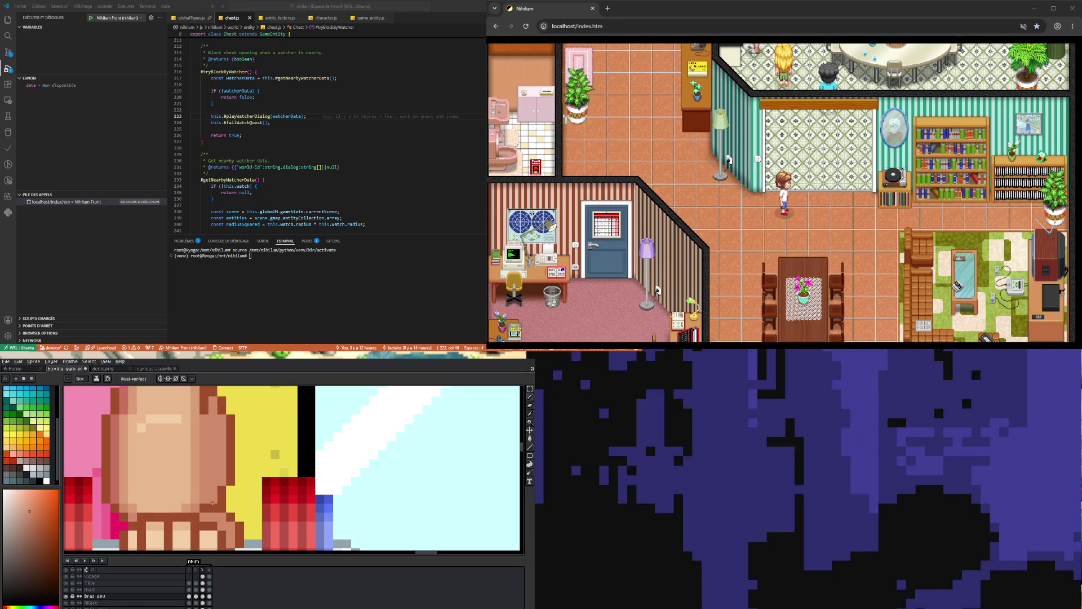
pyautogui.scroll(-3, 212, 499)
pyautogui.scroll(2, 203, 526)
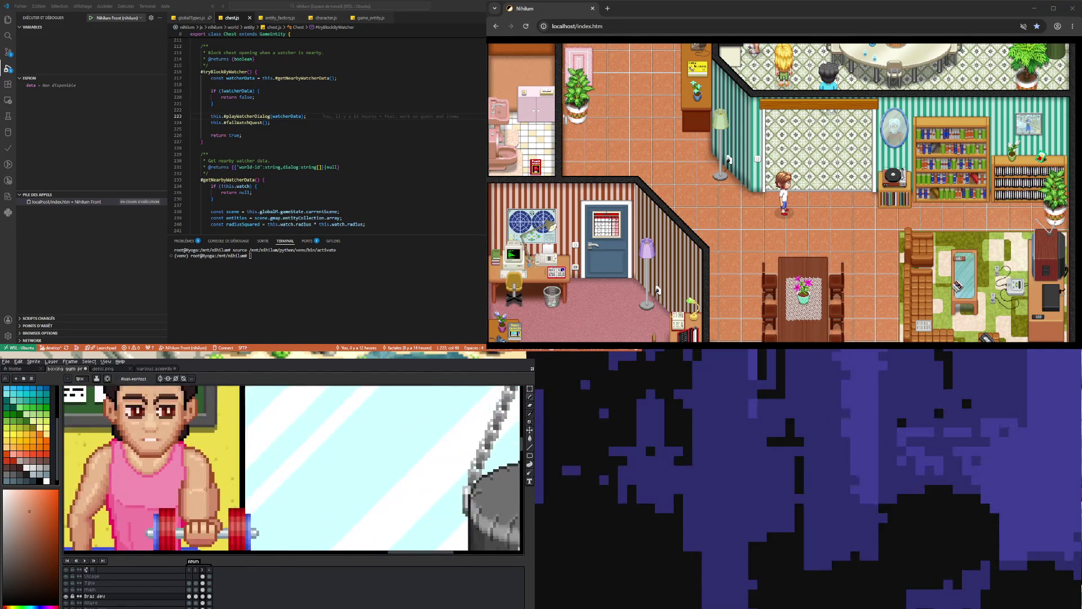
pyautogui.scroll(1, 205, 532)
pyautogui.scroll(1, 205, 507)
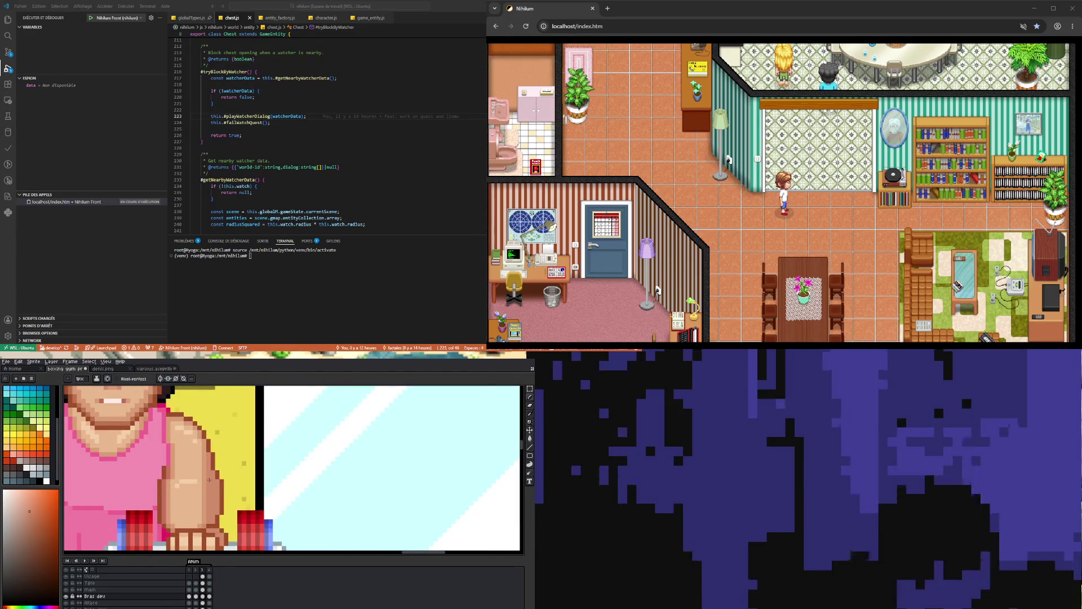
# Eyedrop lighter skin tones from the forearm.
pyautogui.press('alt')
pyautogui.keyDown('alt'); pyautogui.click(206, 476); pyautogui.keyUp('alt')
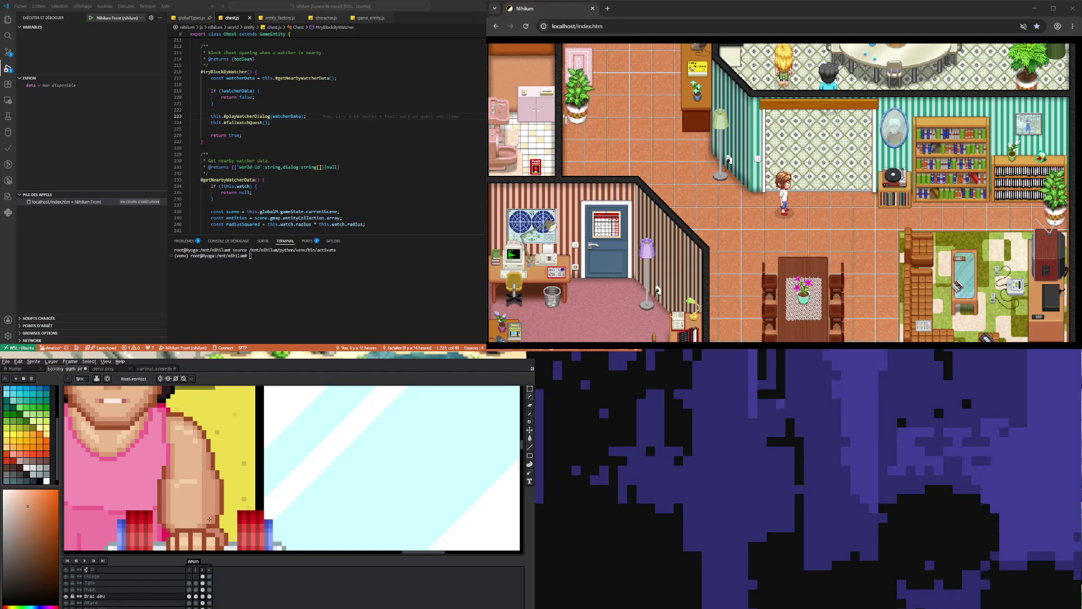
pyautogui.scroll(-2, 209, 519)
pyautogui.scroll(2, 202, 477)
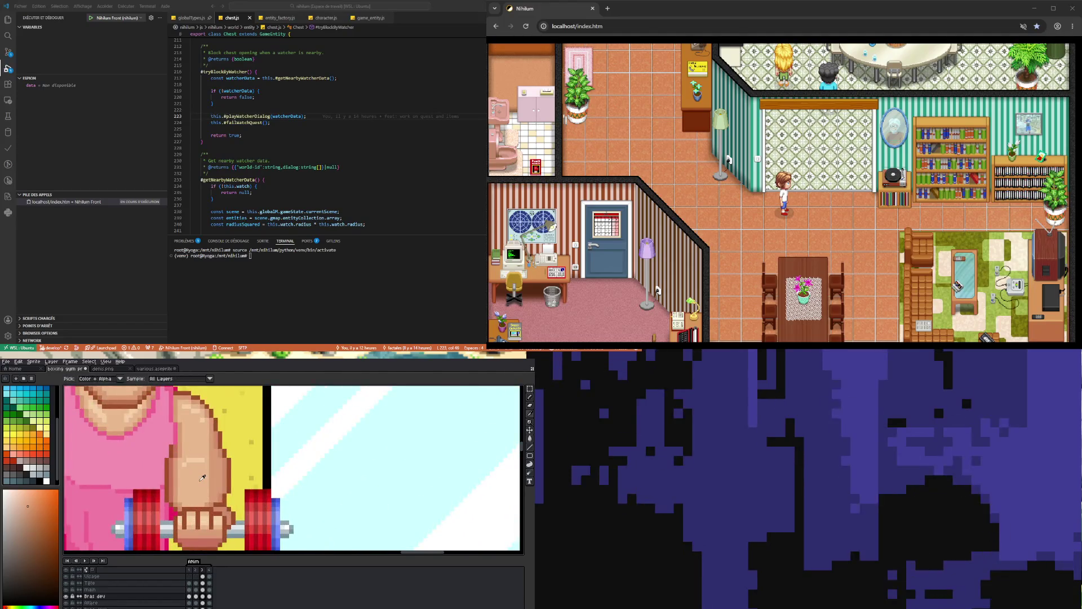
pyautogui.keyDown('alt'); pyautogui.click(203, 477); pyautogui.keyUp('alt')
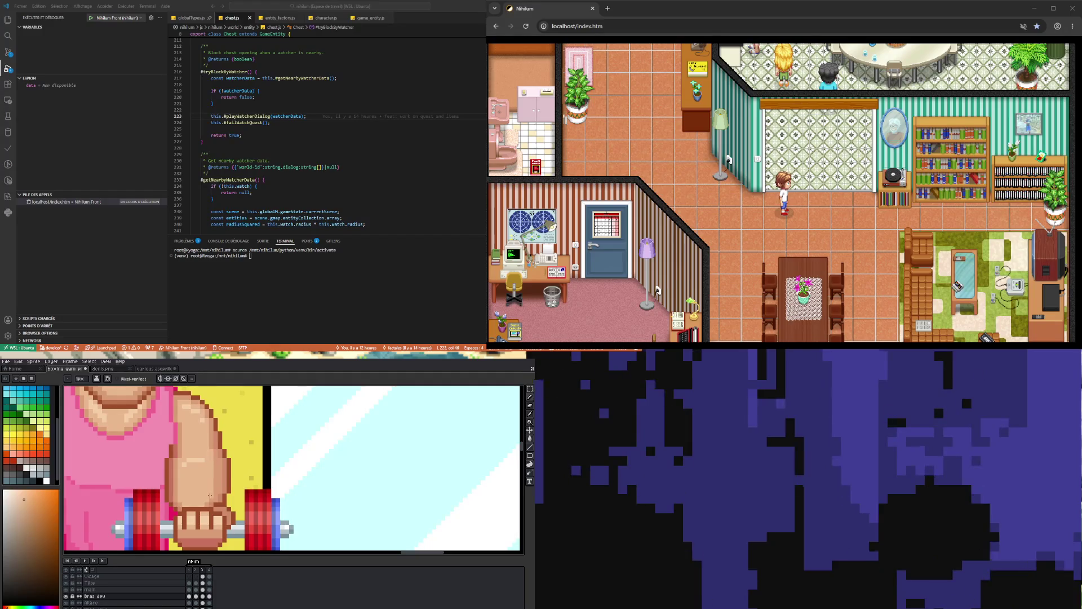